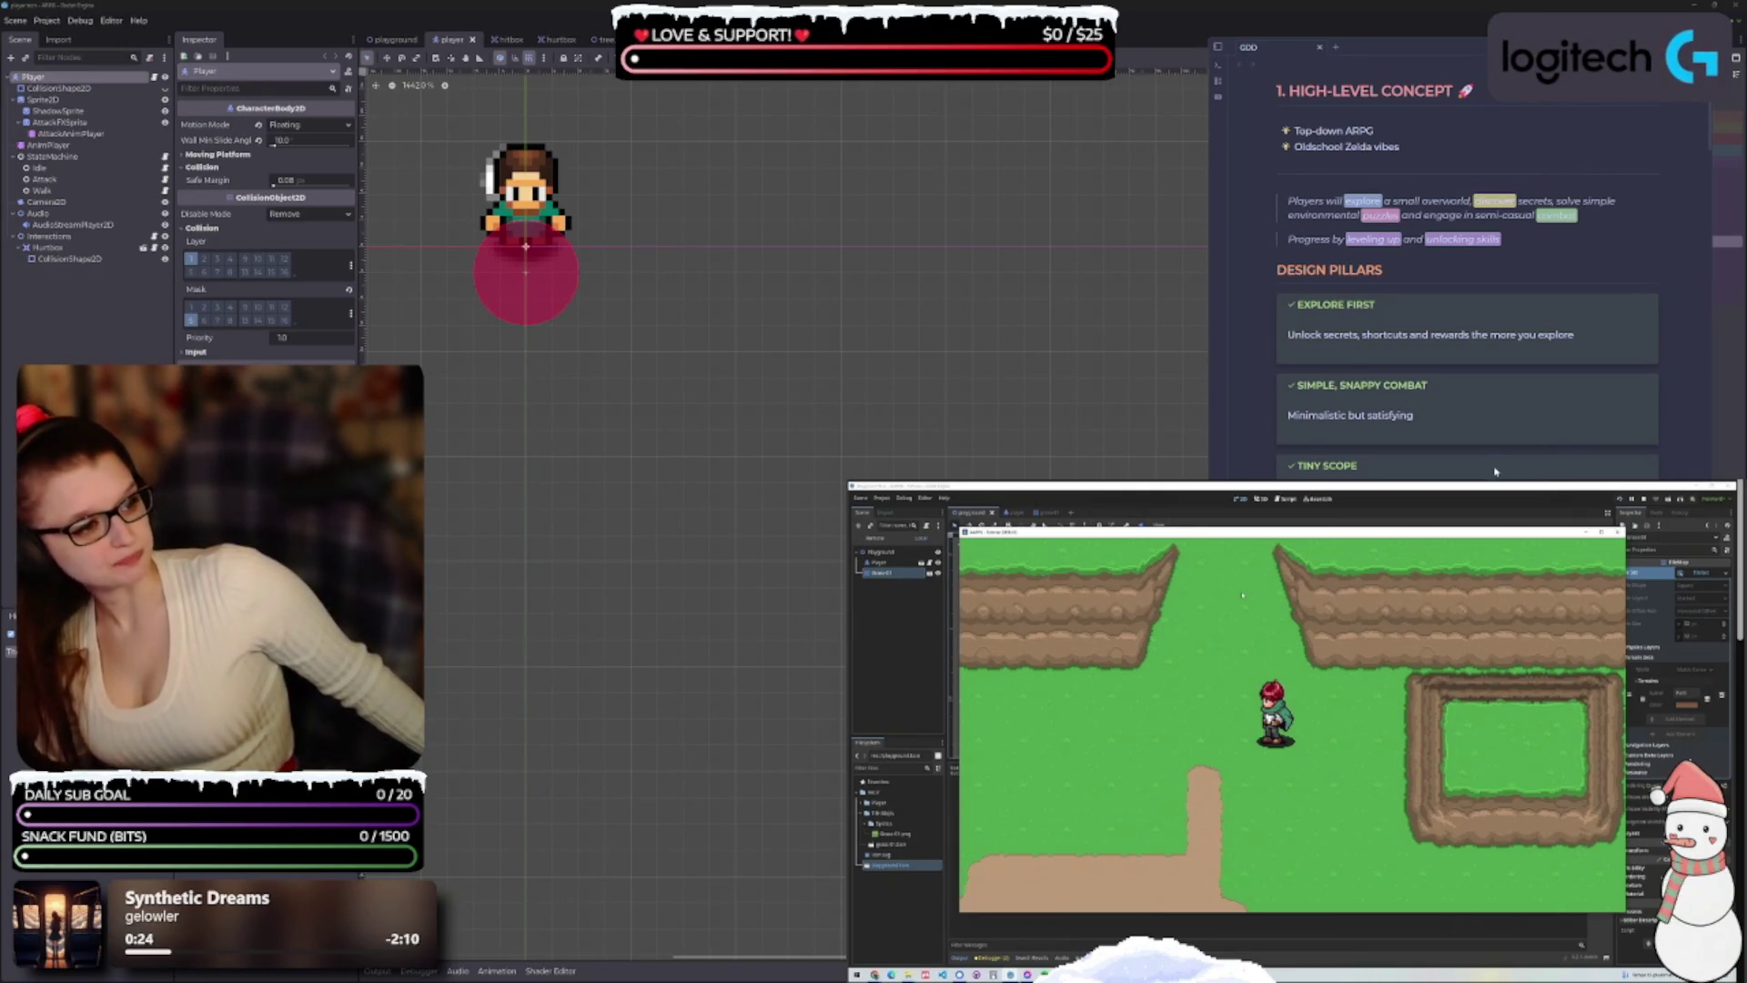
Switch to the 'playground' level scene tab
scroll(1482, 469, down, 3)
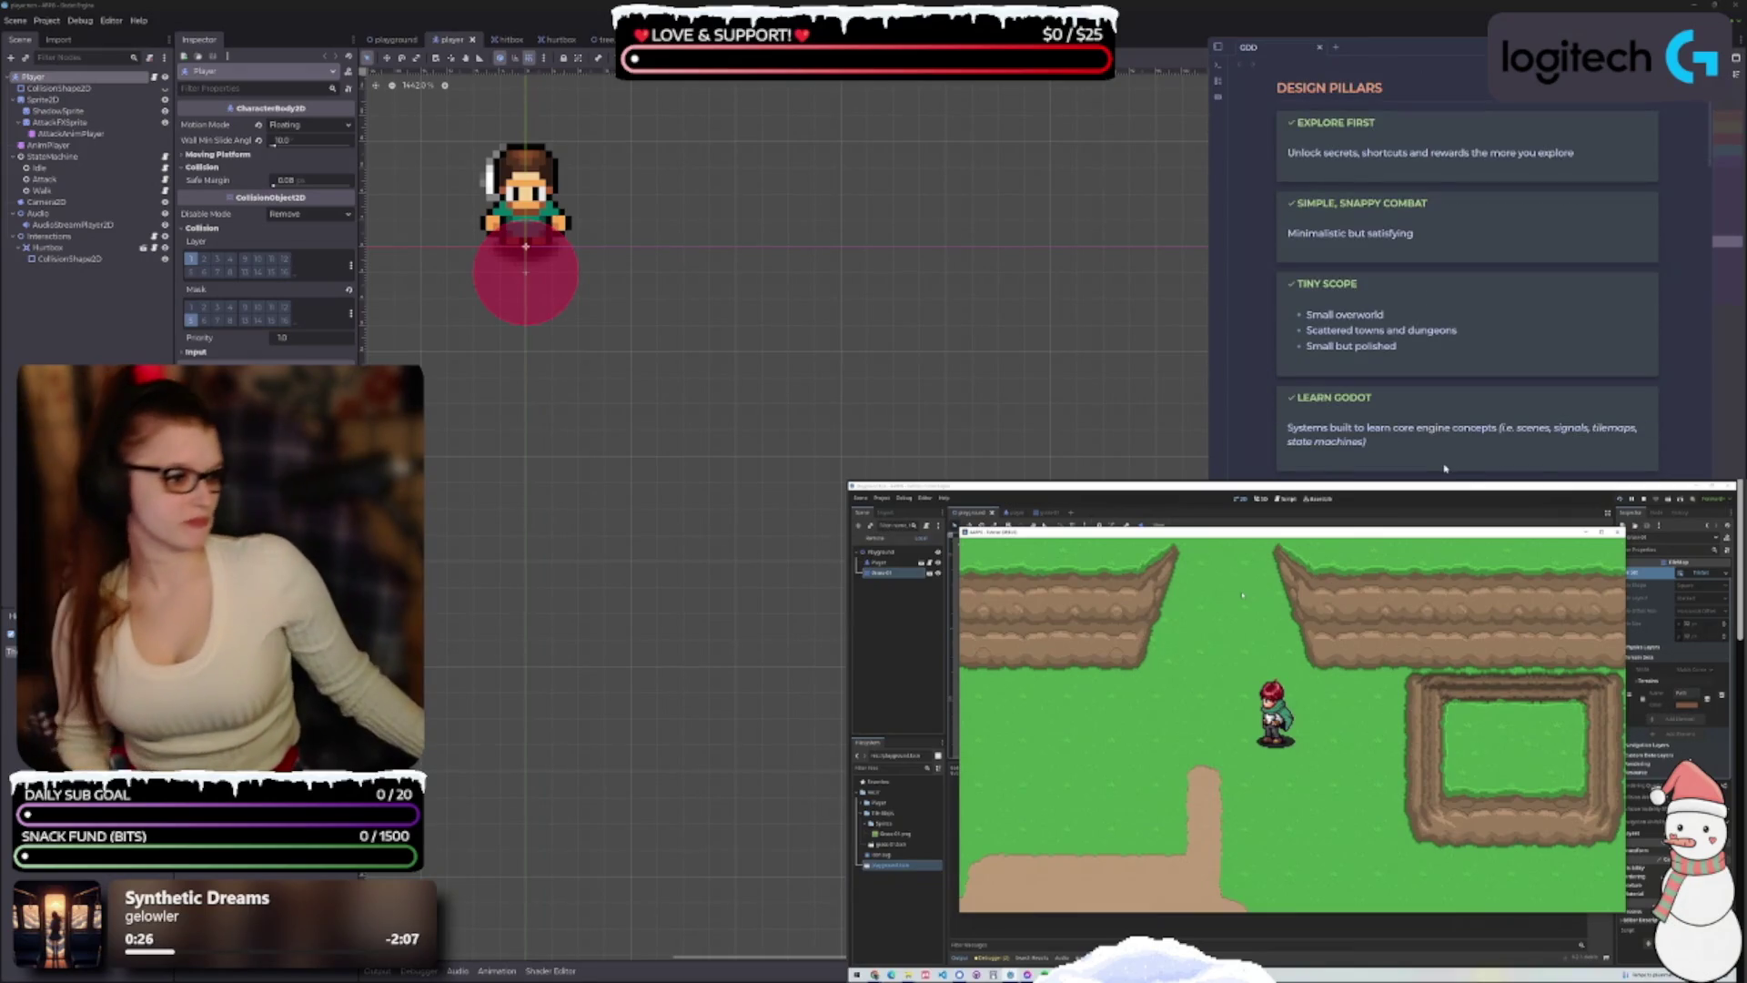
click(393, 40)
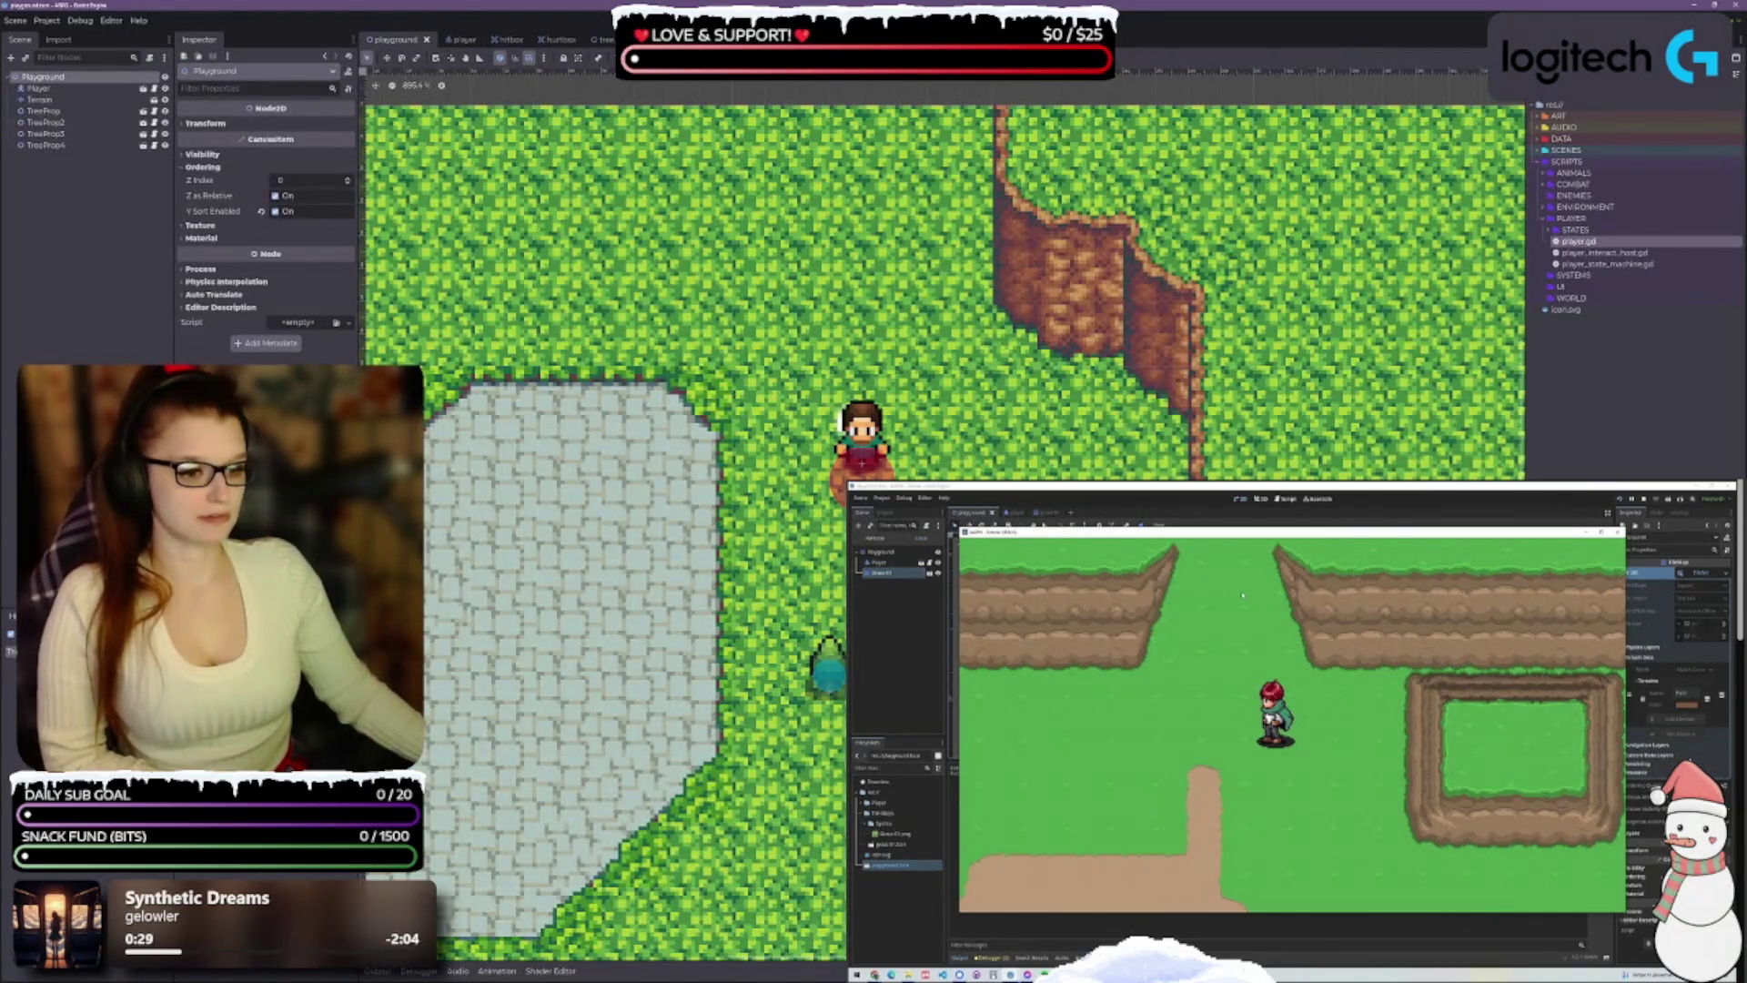
scroll(856, 592, down, 2)
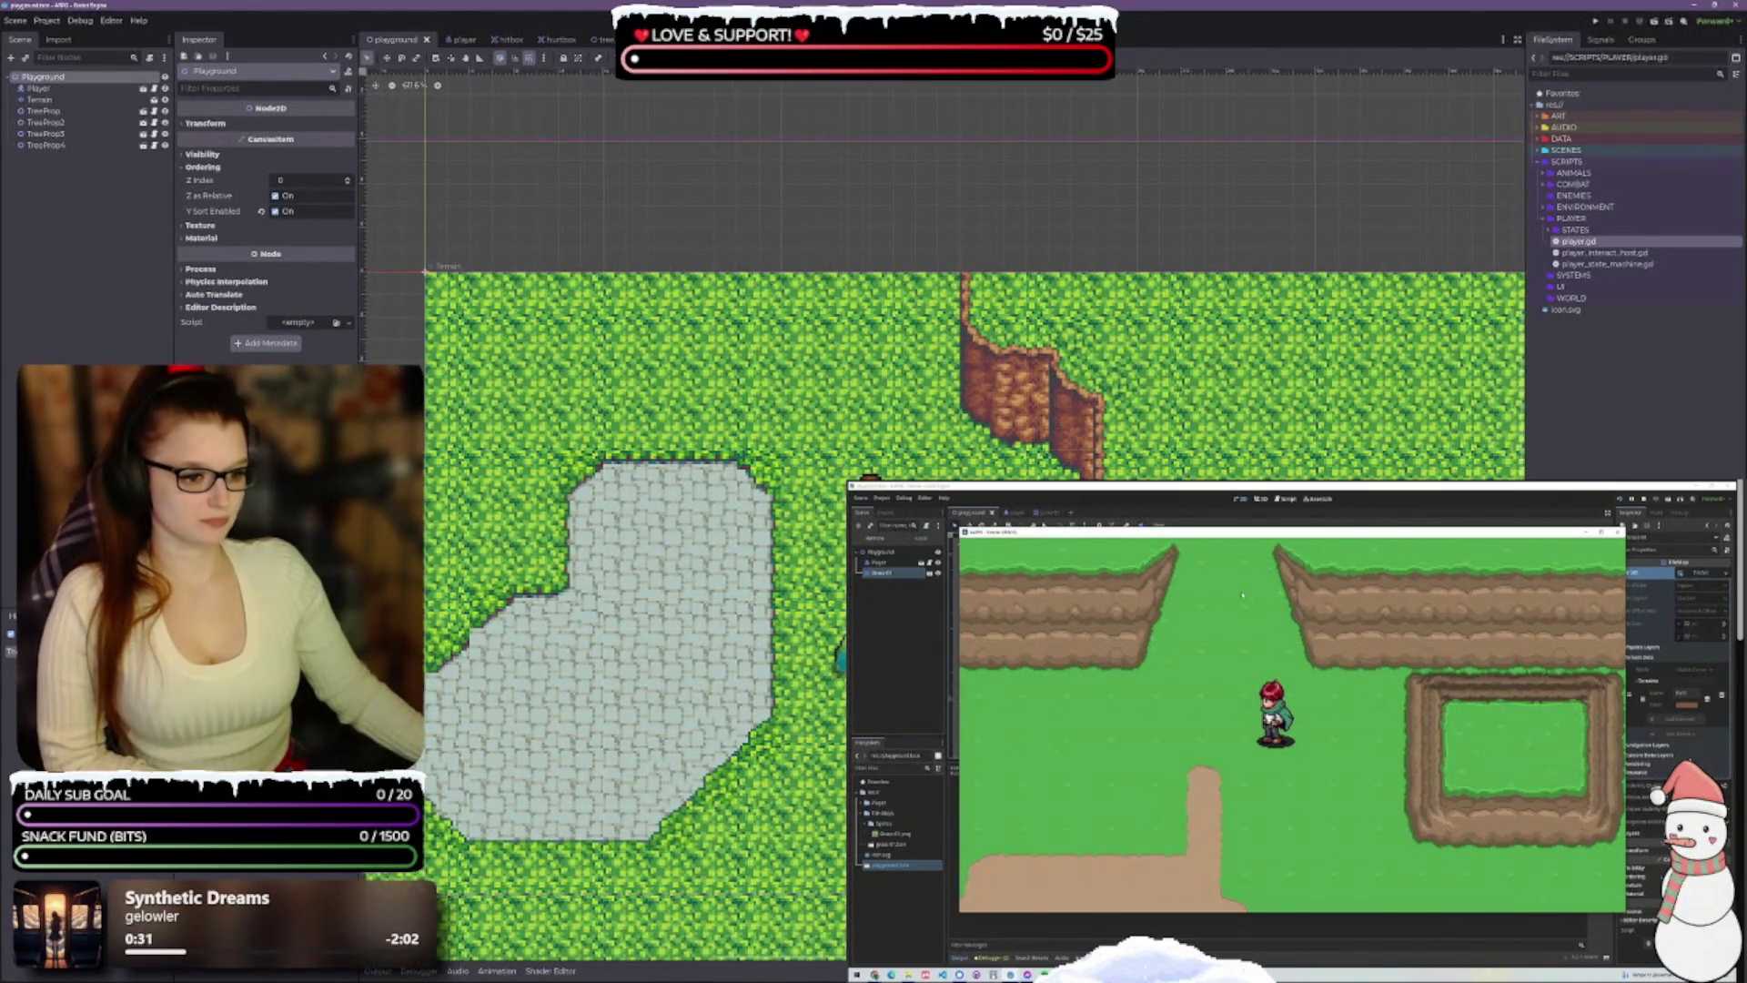
scroll(857, 322, down, 7)
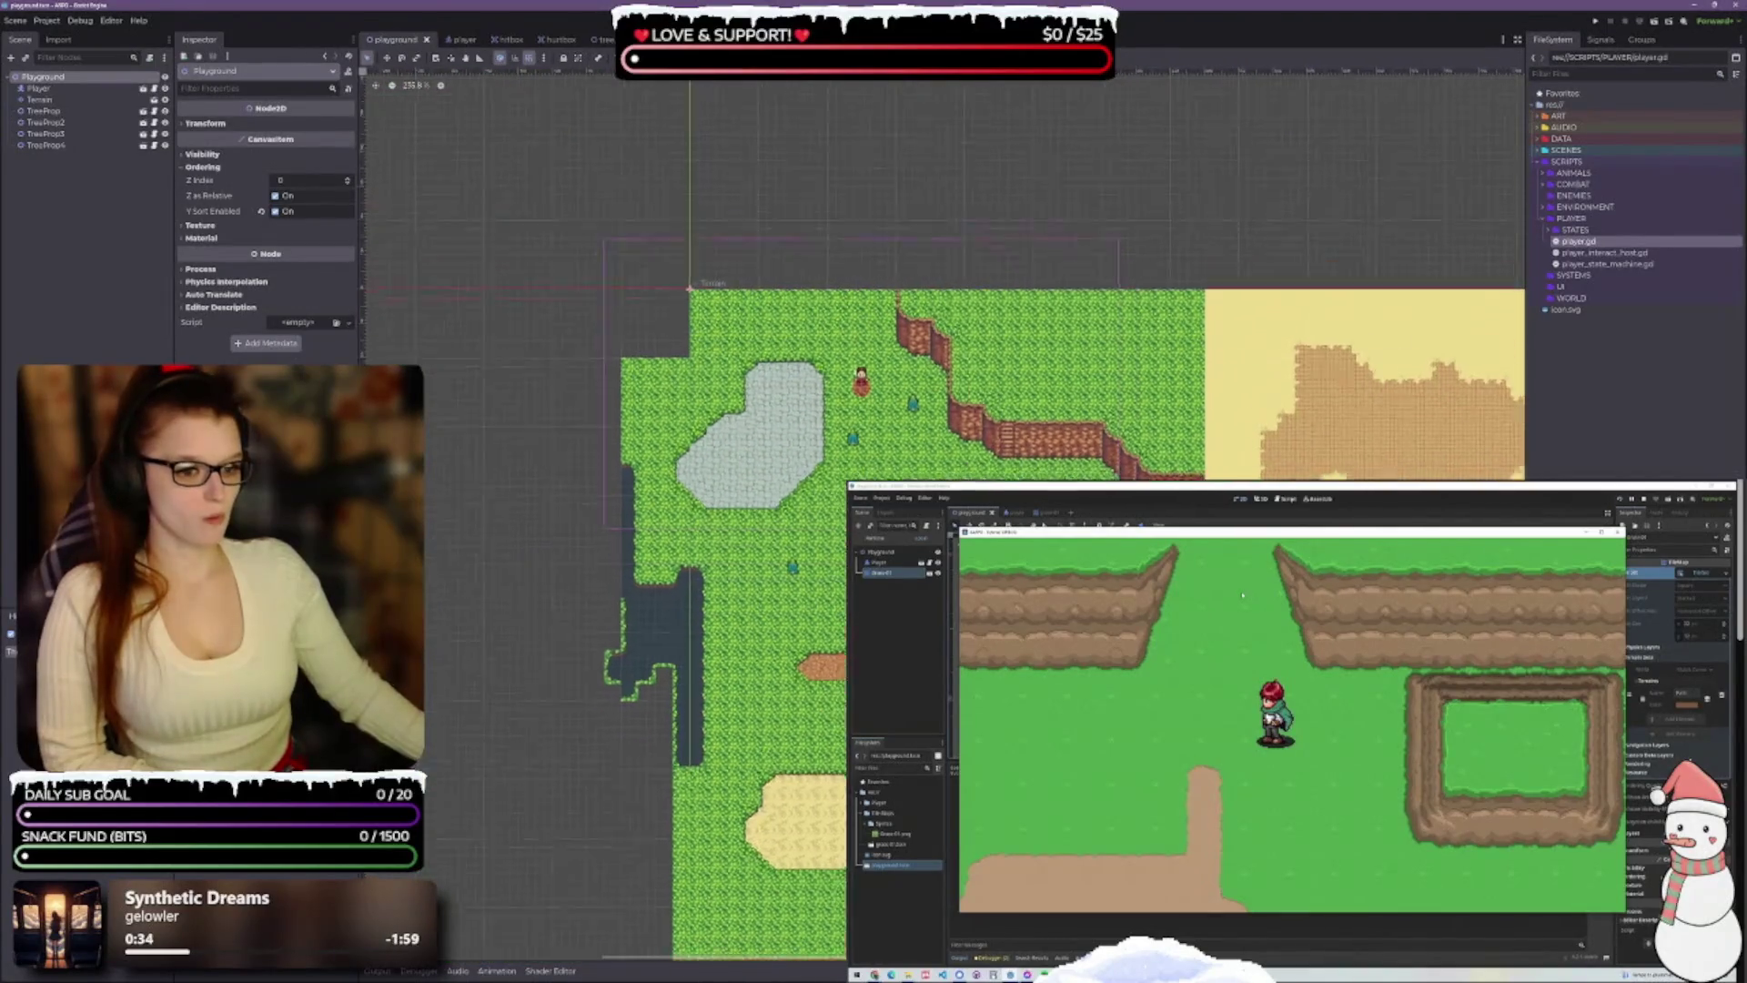
scroll(946, 509, down, 5)
scroll(946, 509, up, 4)
scroll(682, 194, up, 6)
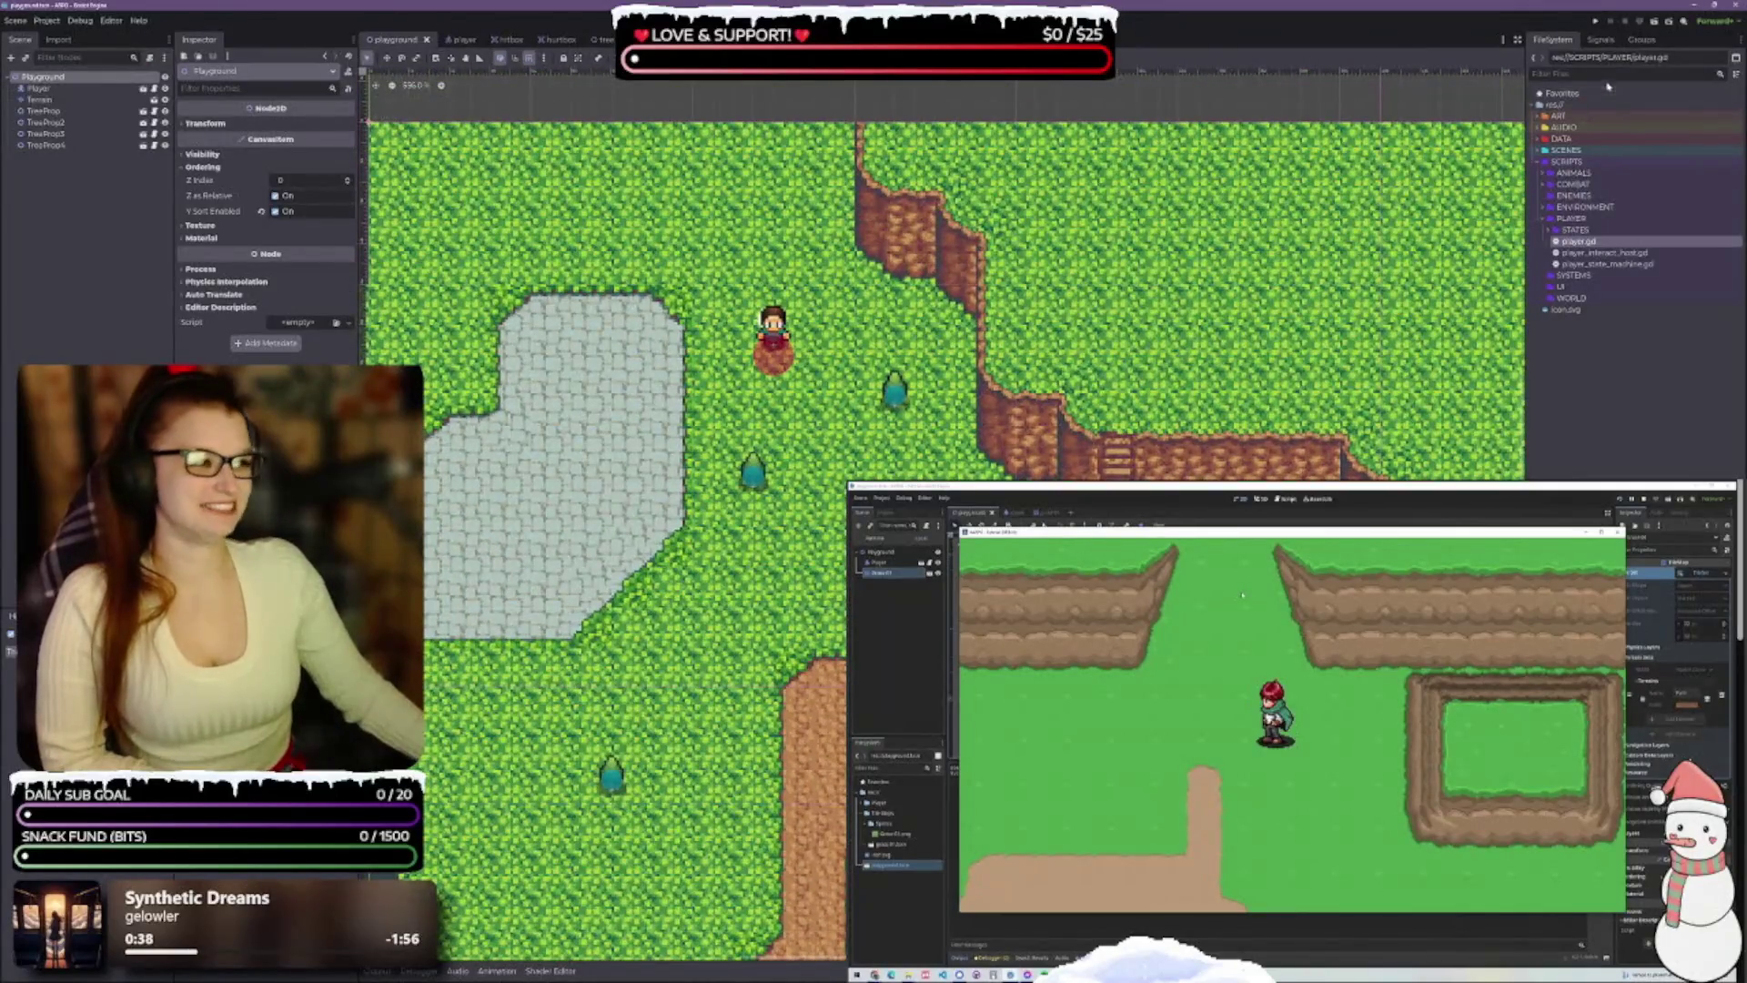
click(1651, 20)
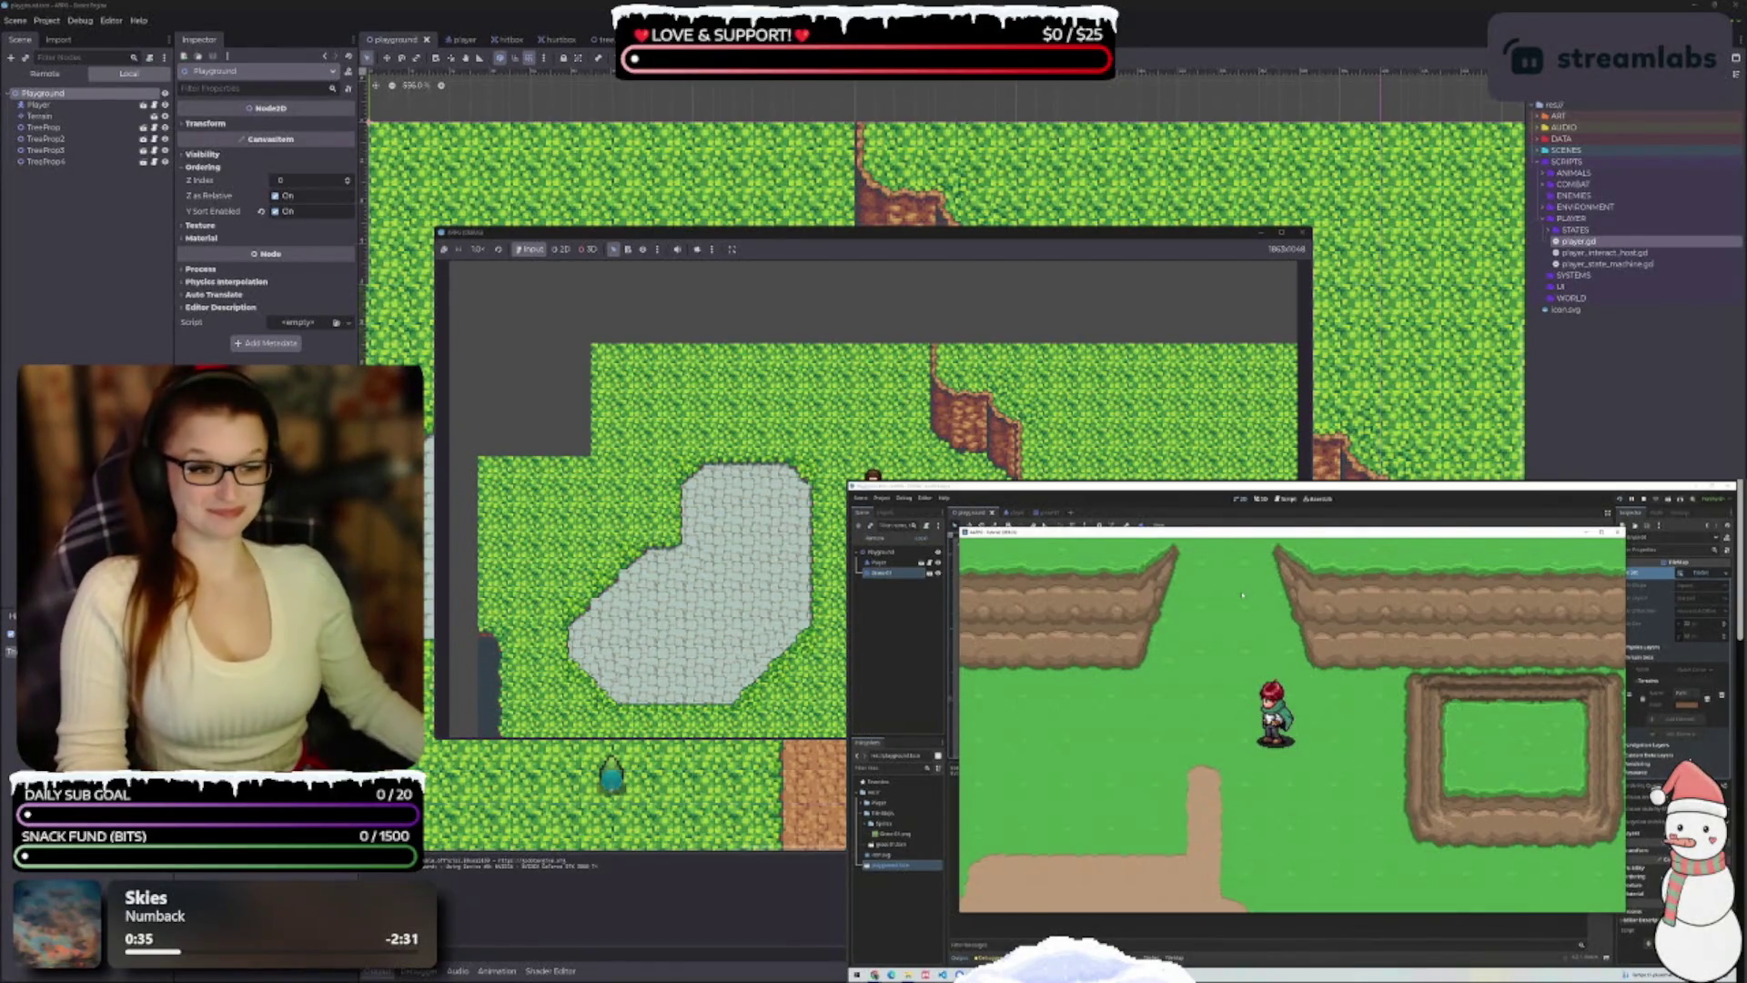
Walk the player around the grass near the start with the arrow keys
key(Right)
key(Down)
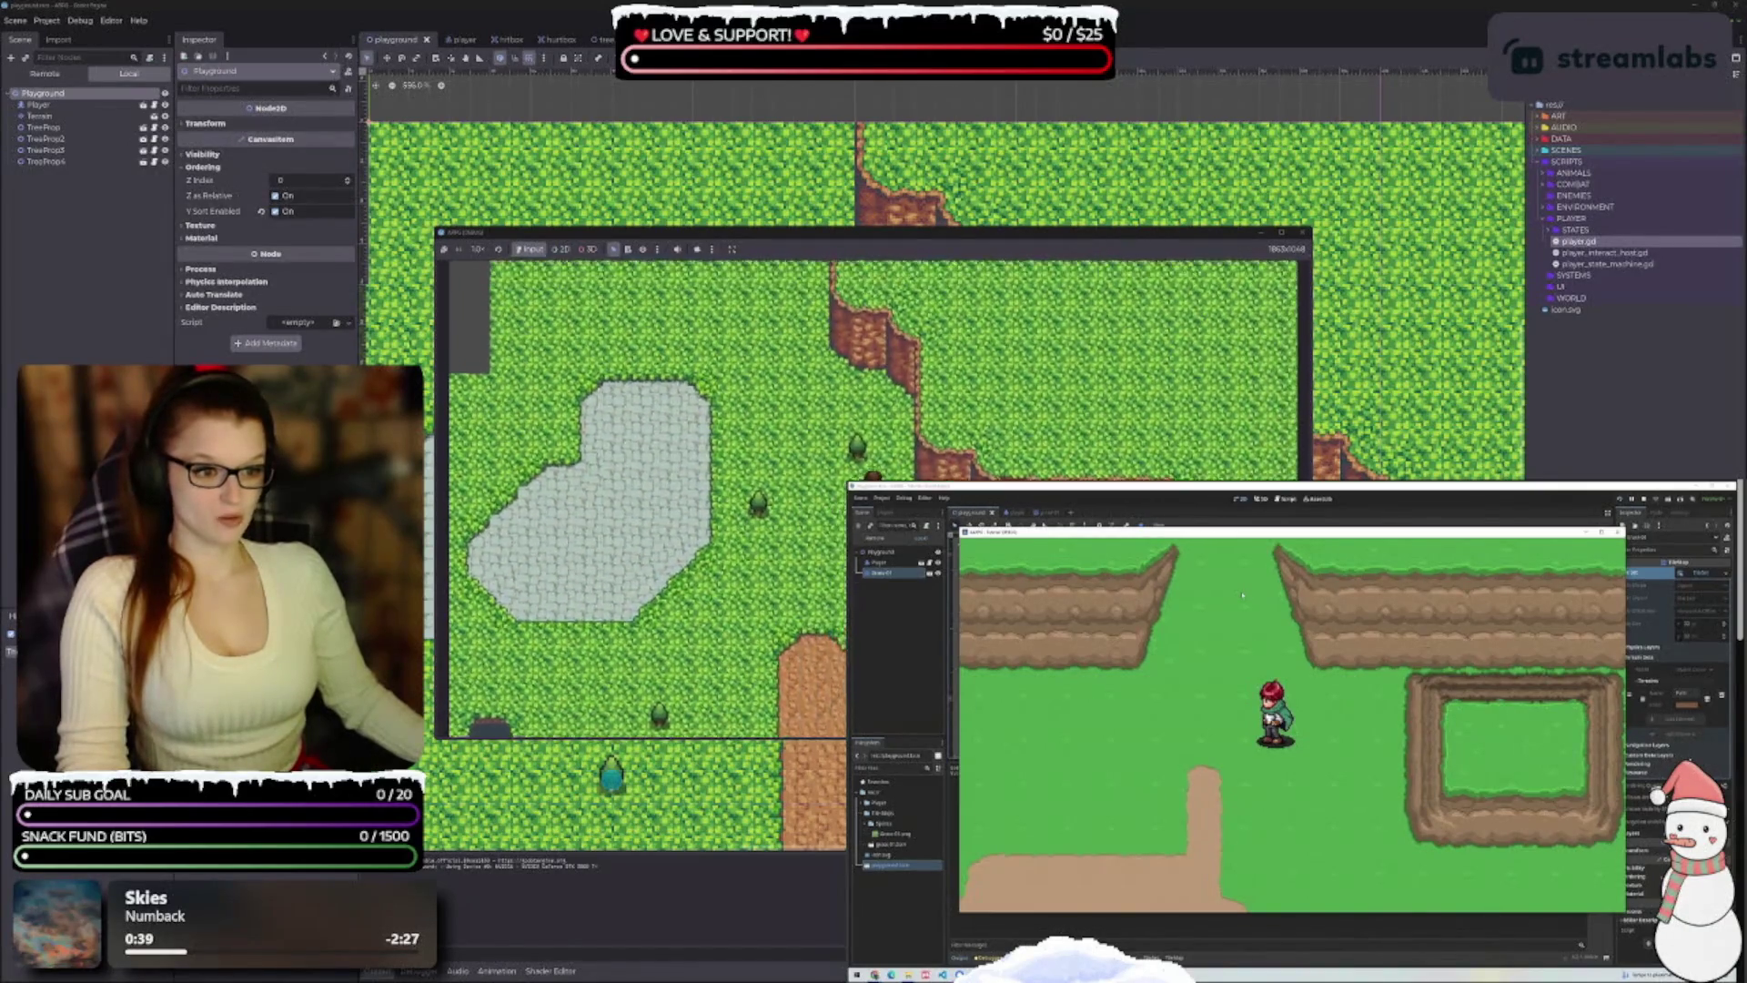
key(Up)
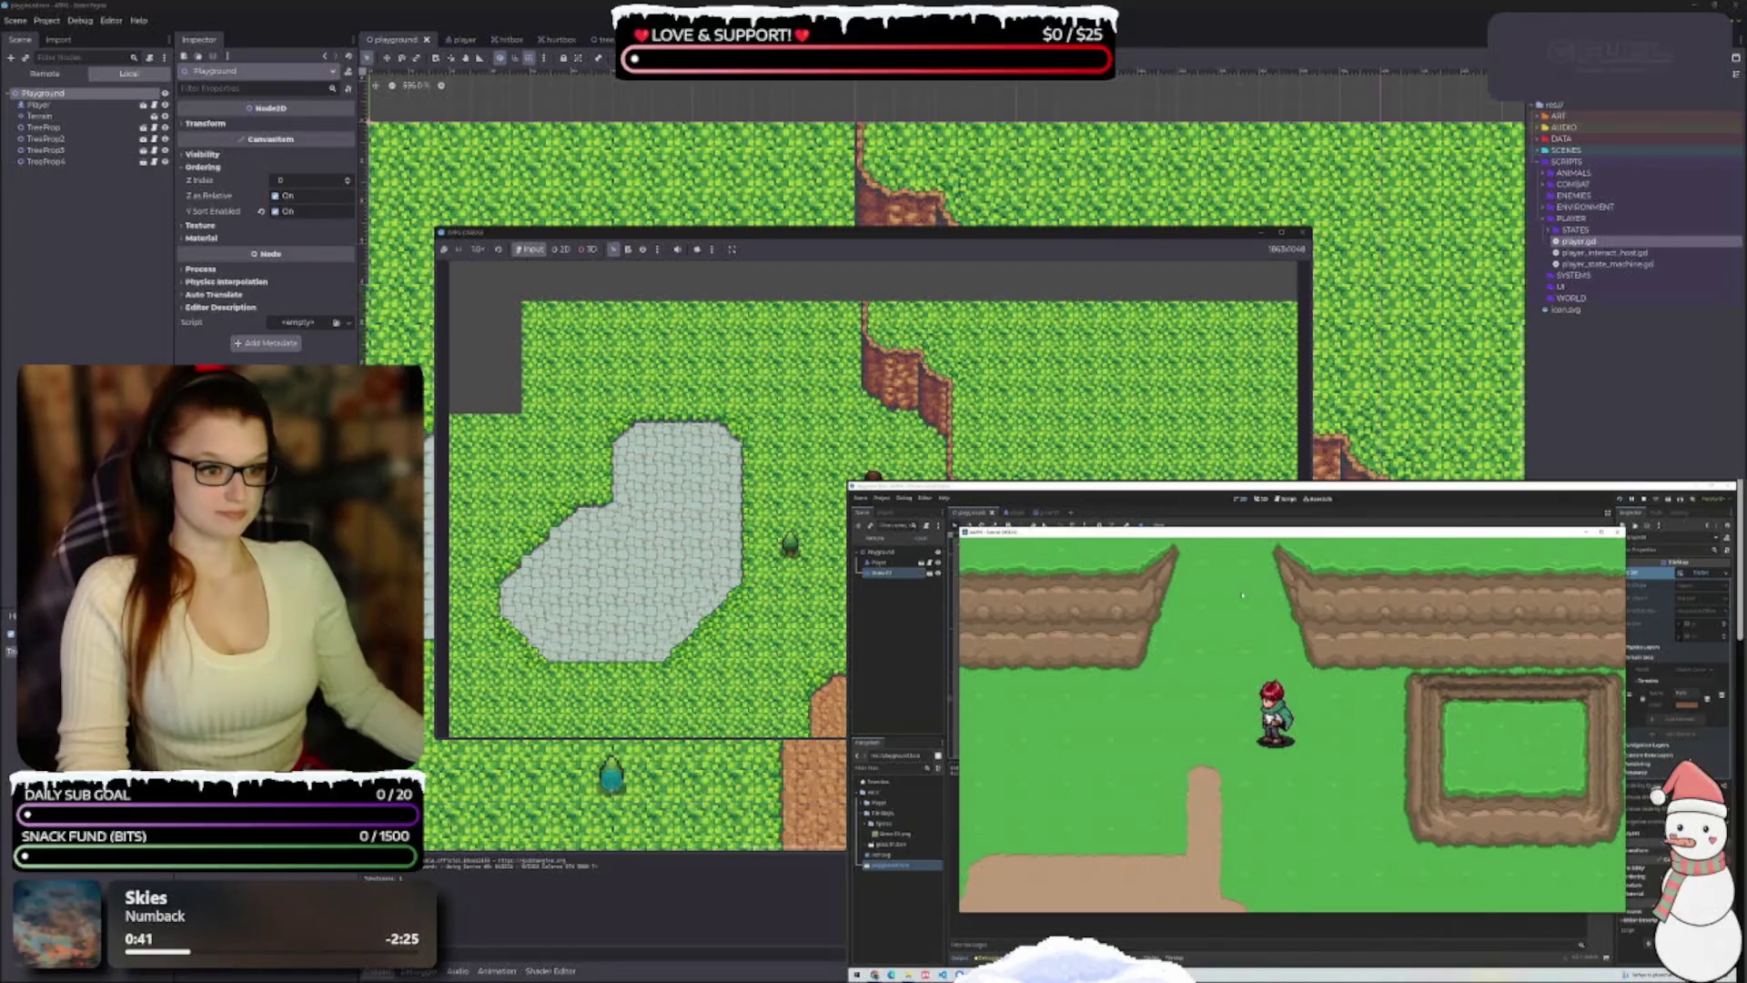
key(Down)
key(Left)
key(Up)
key(Down)
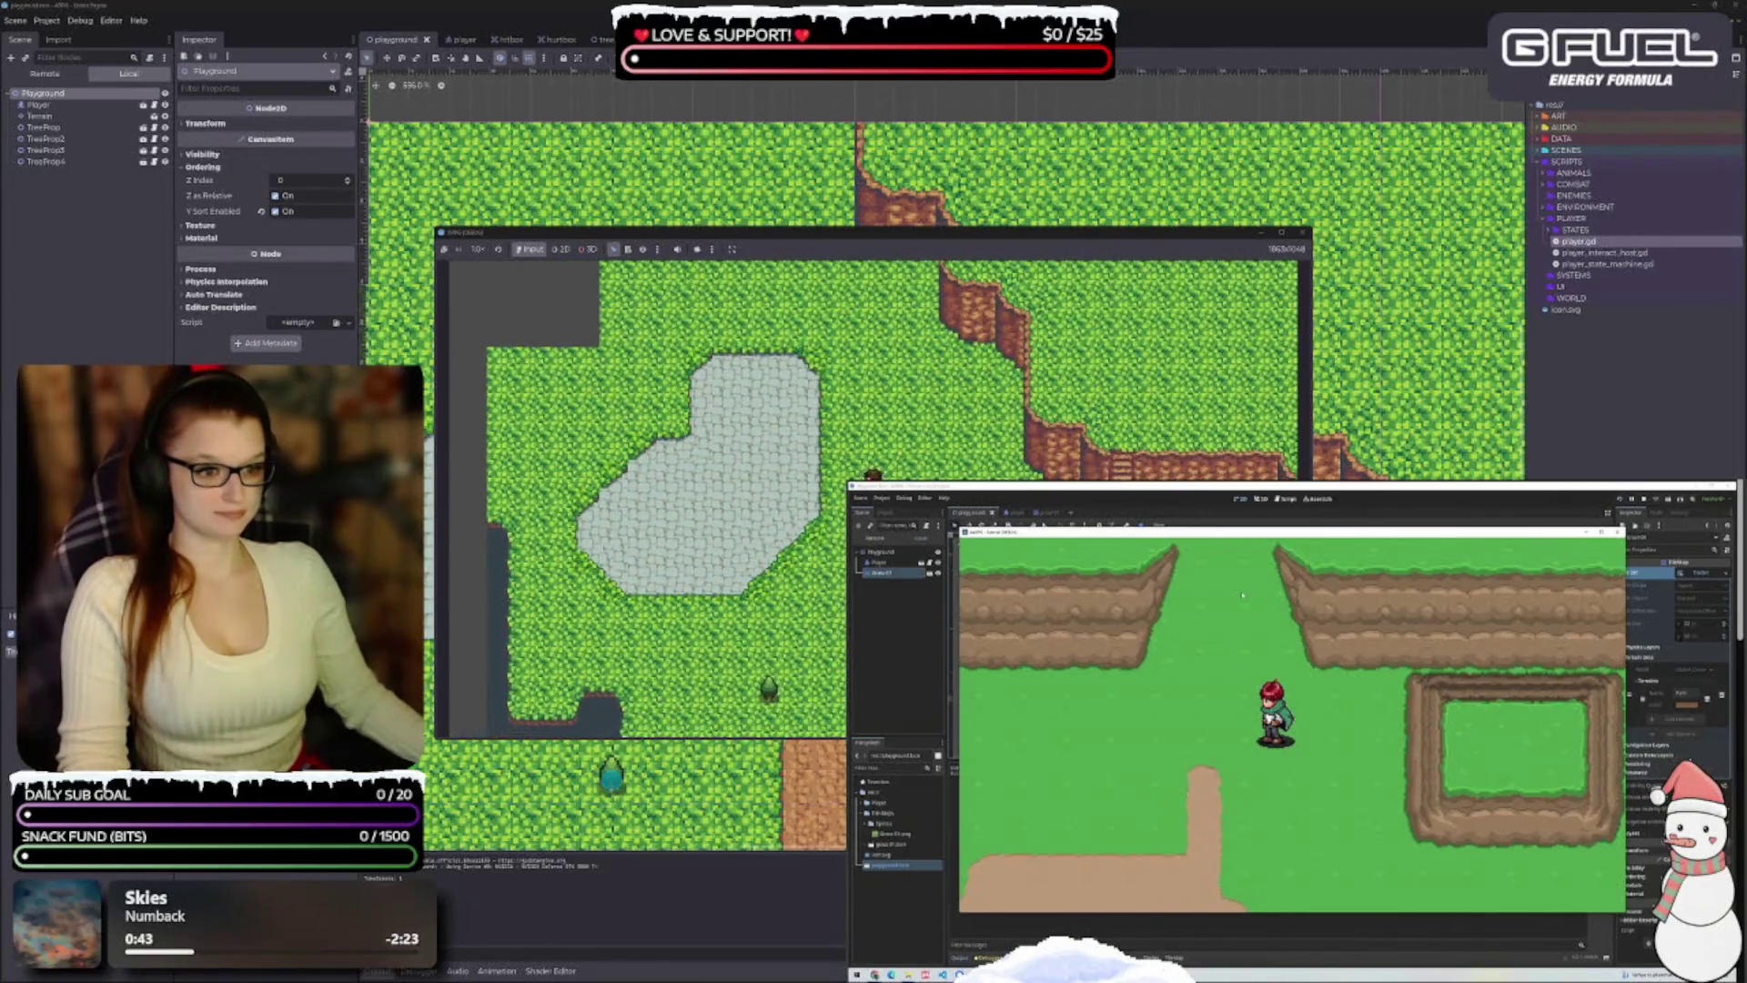
key(Down)
key(Down)
key(Right)
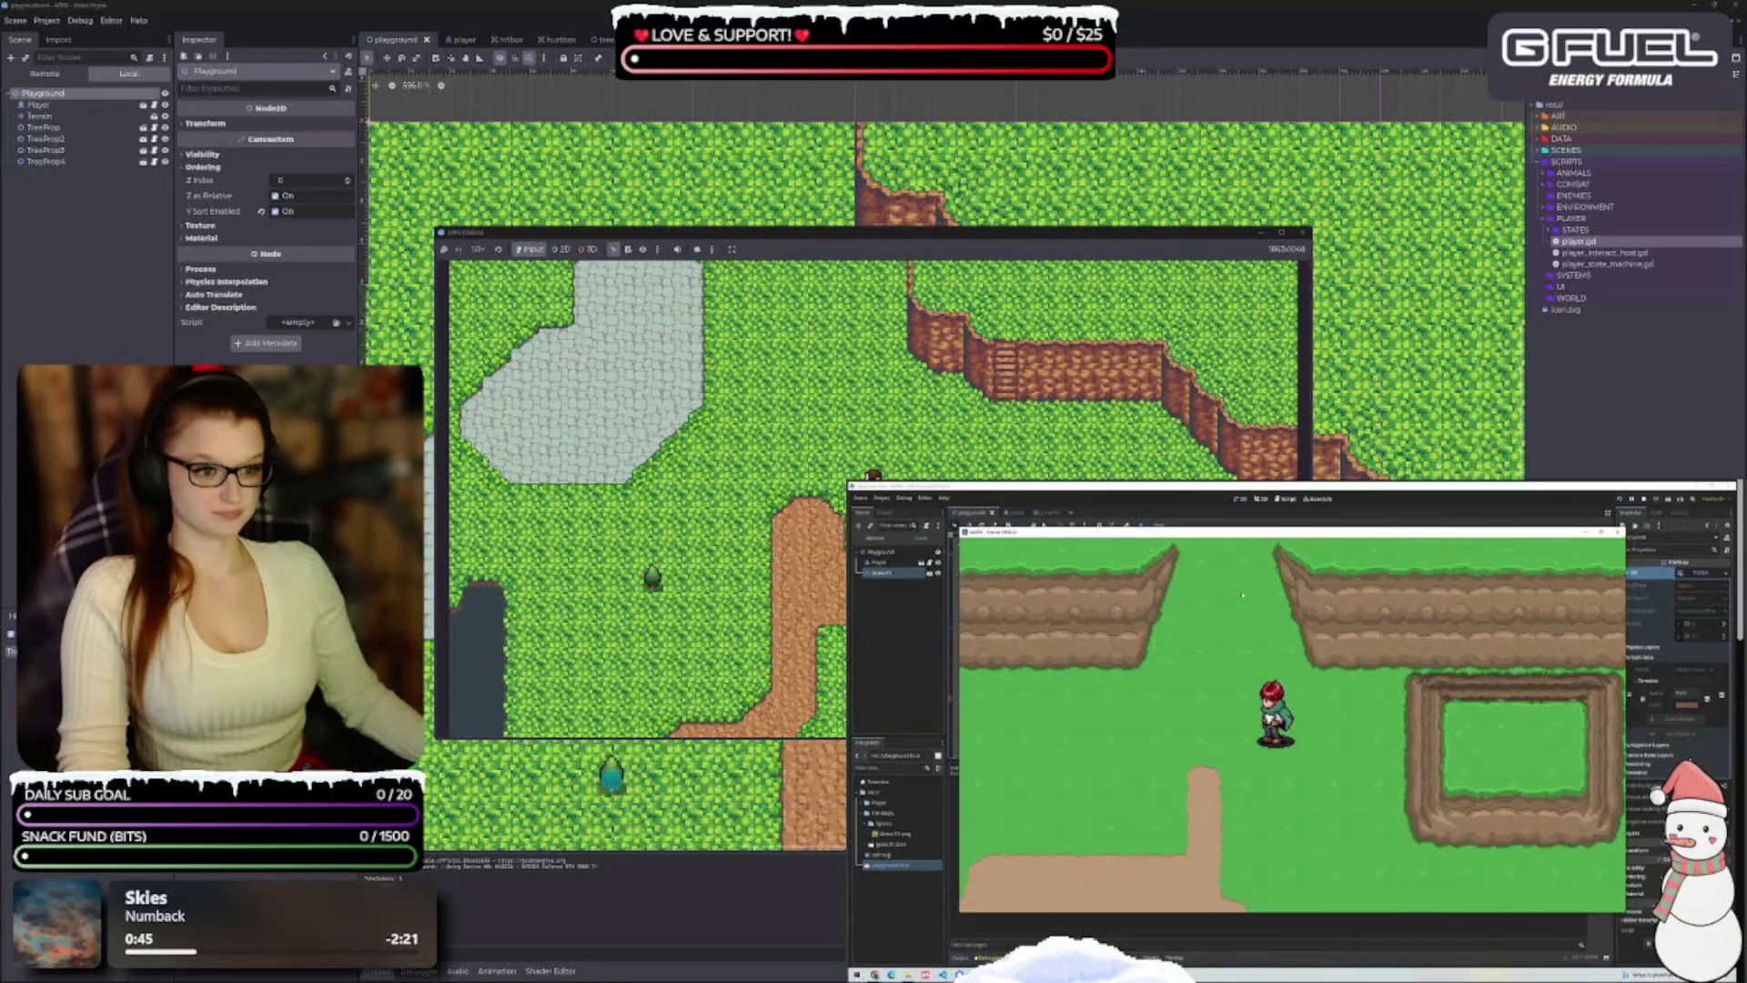
Walk the player further down the level, then stop the running game
key(Down)
key(Left)
key(Down)
key(Right)
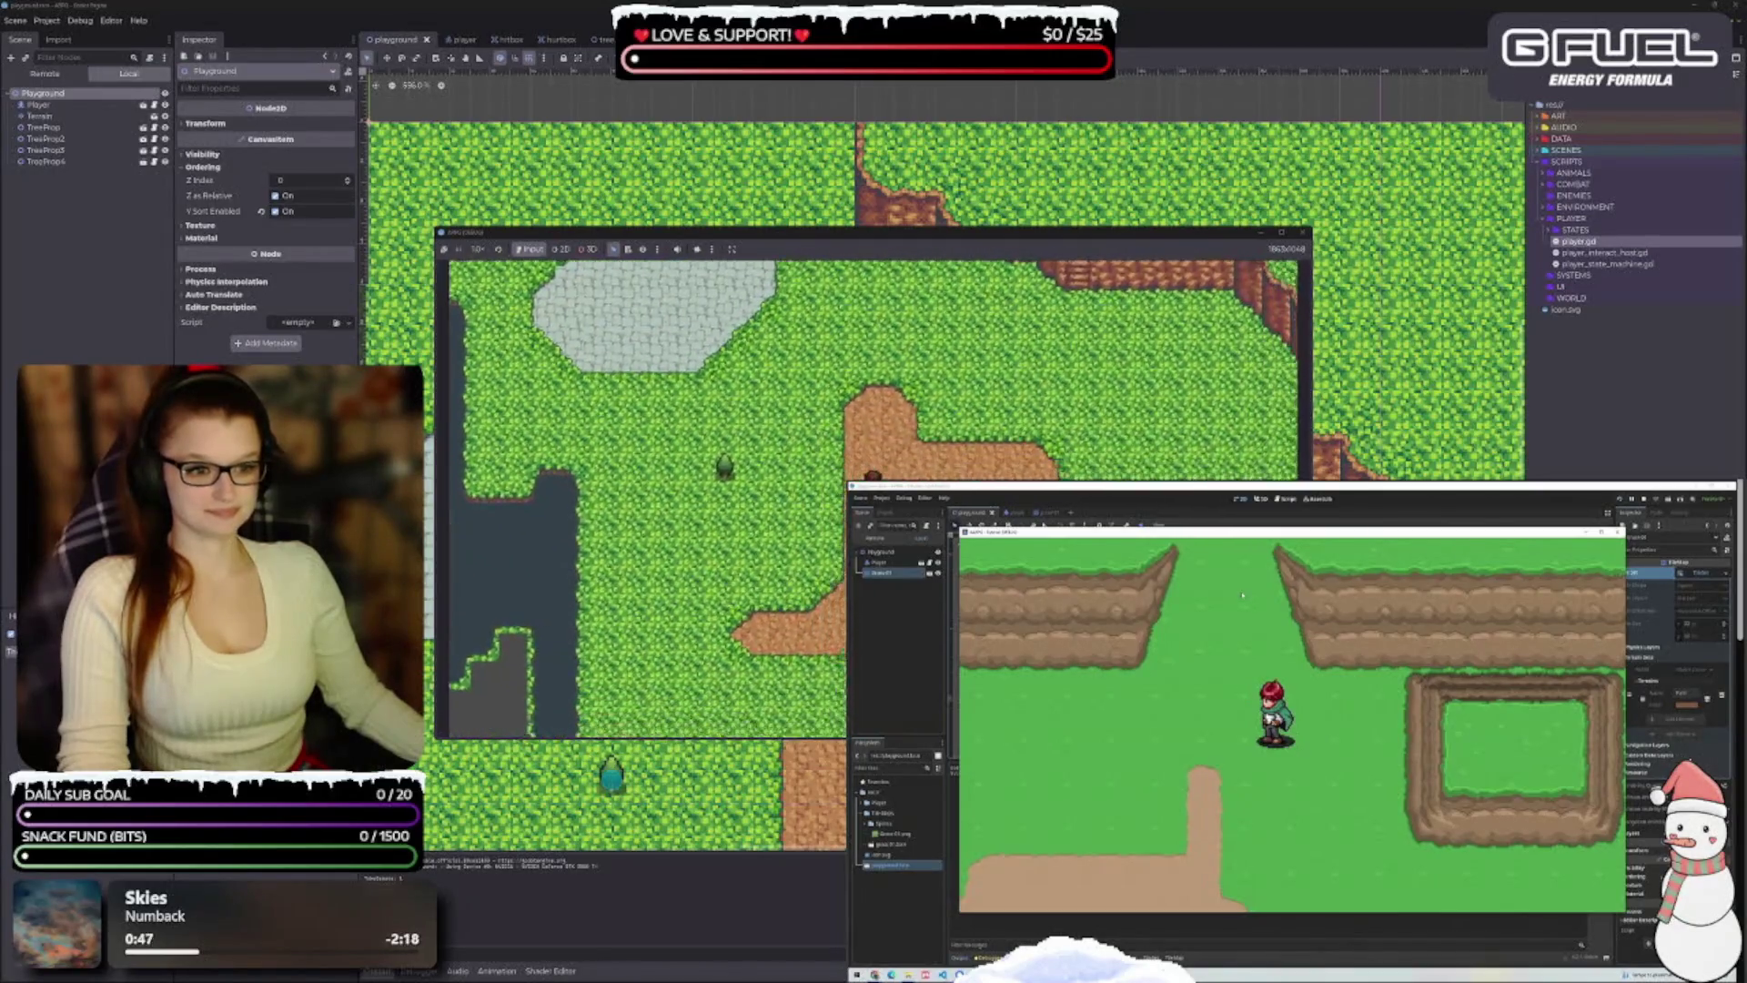
key(Down)
key(Up)
key(Left)
key(Right)
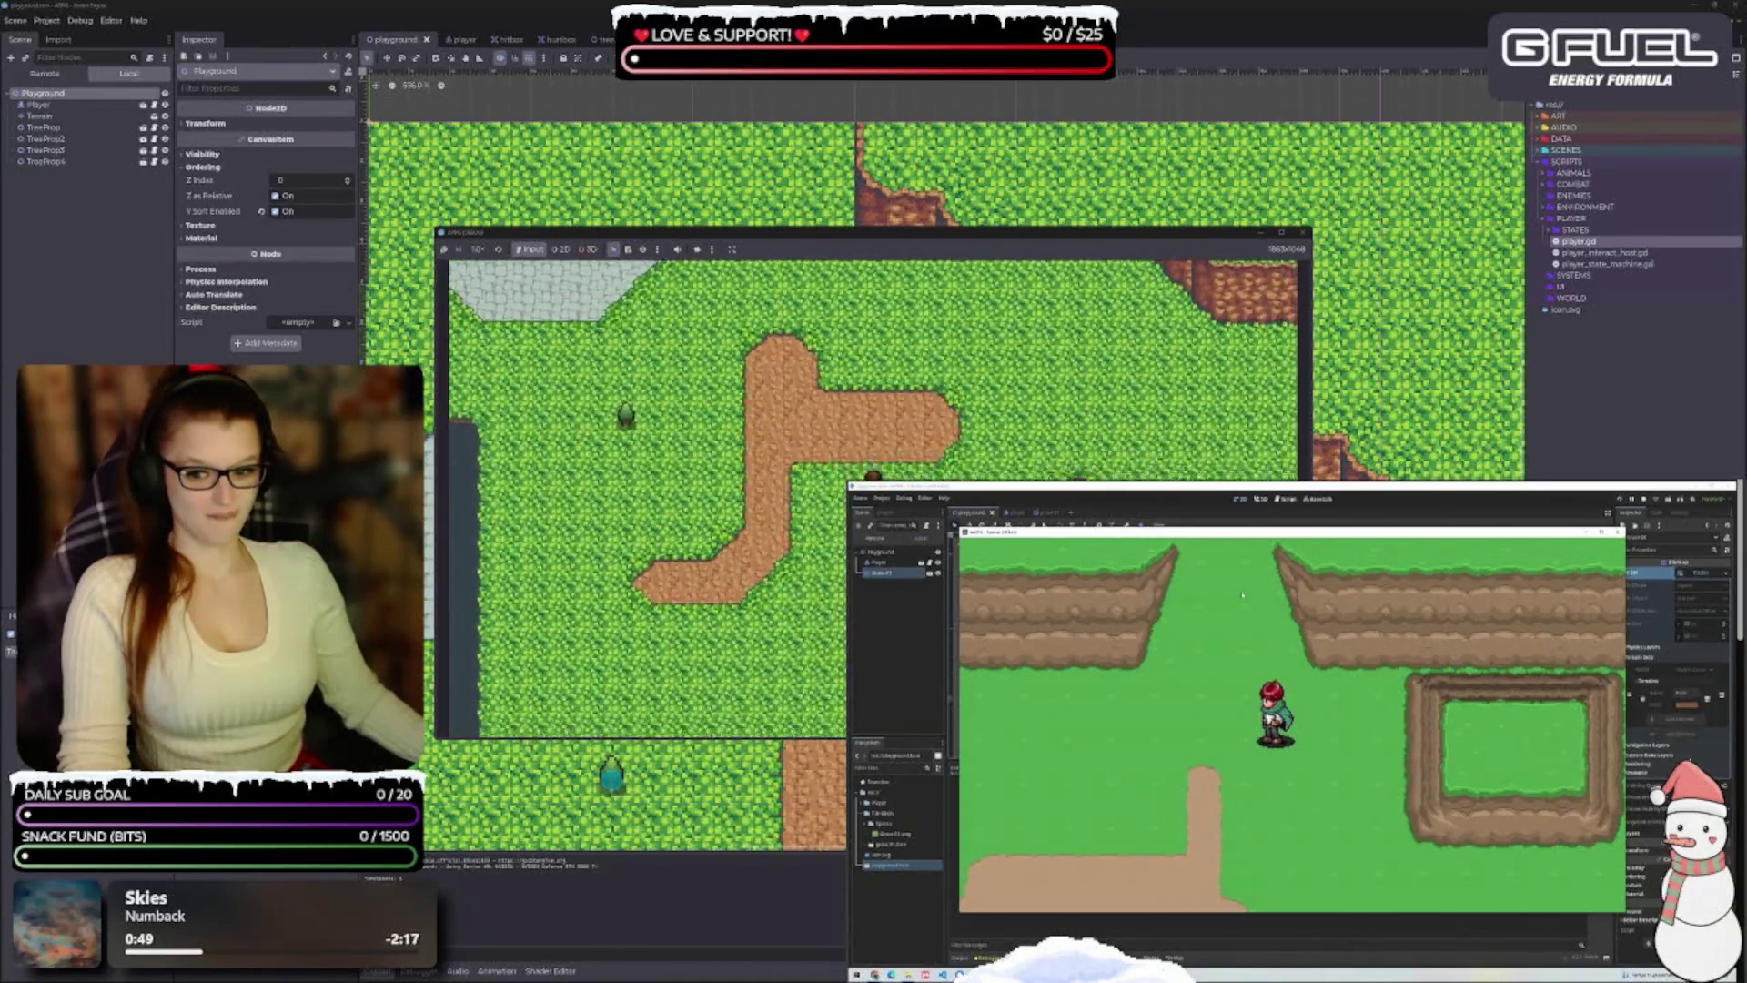
key(Down)
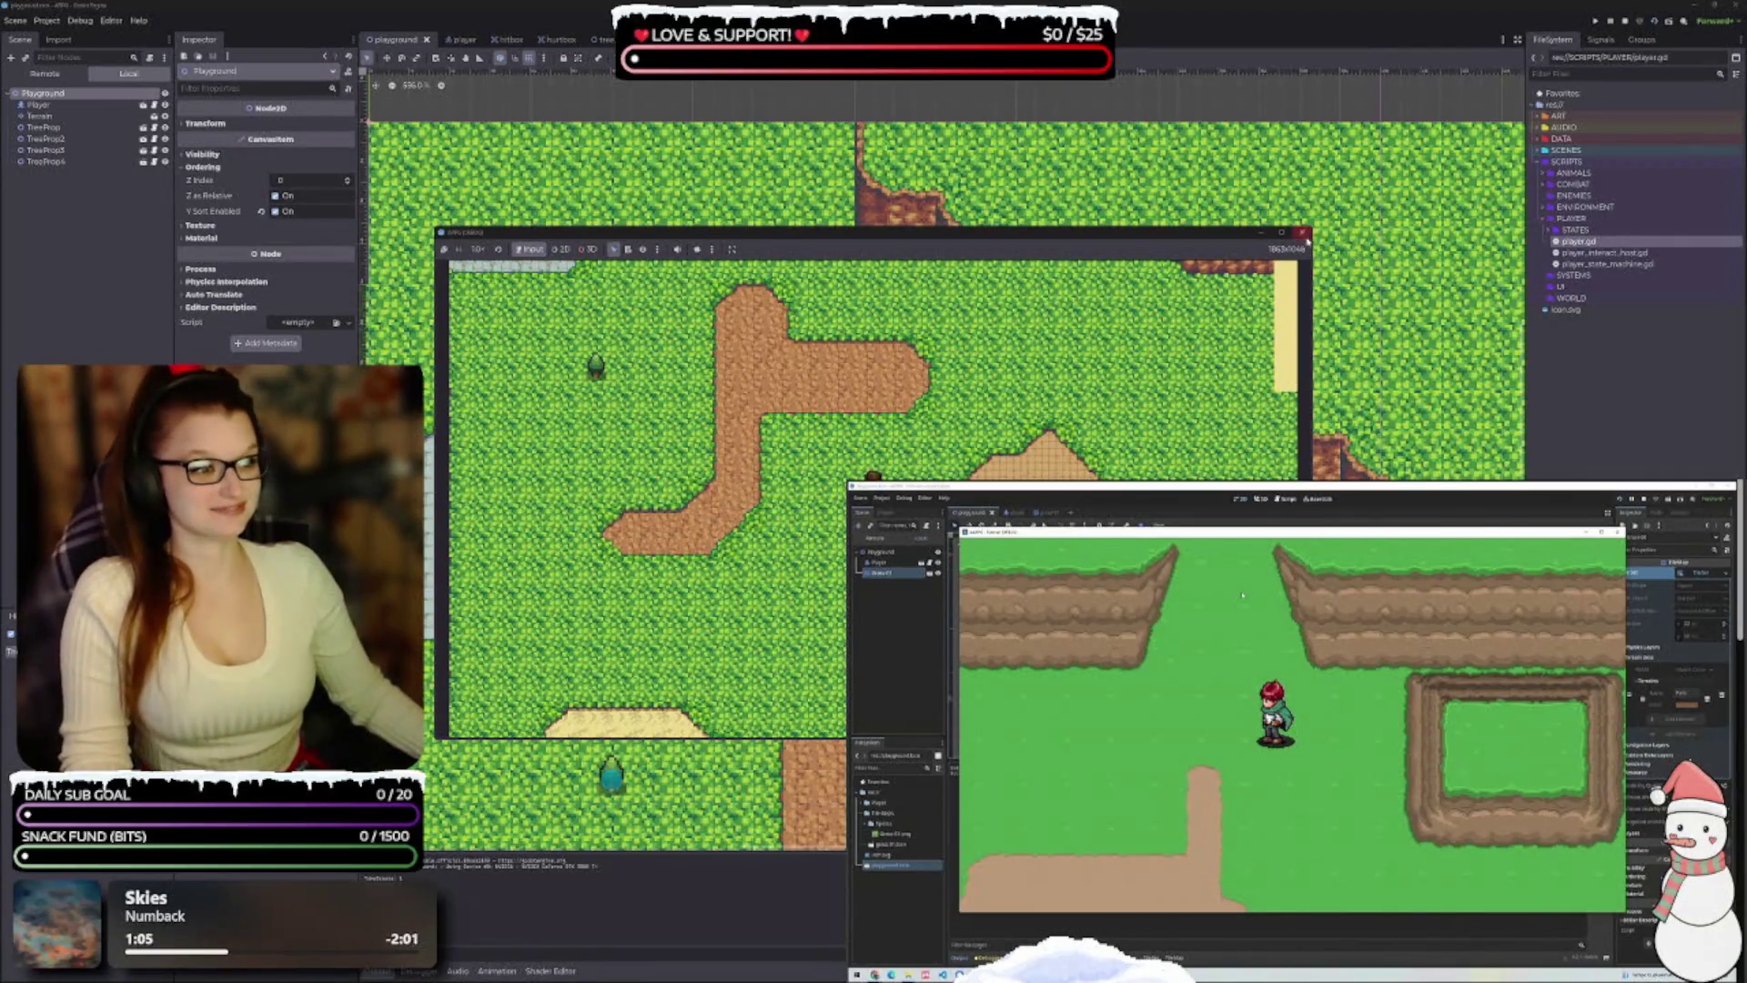
click(1301, 233)
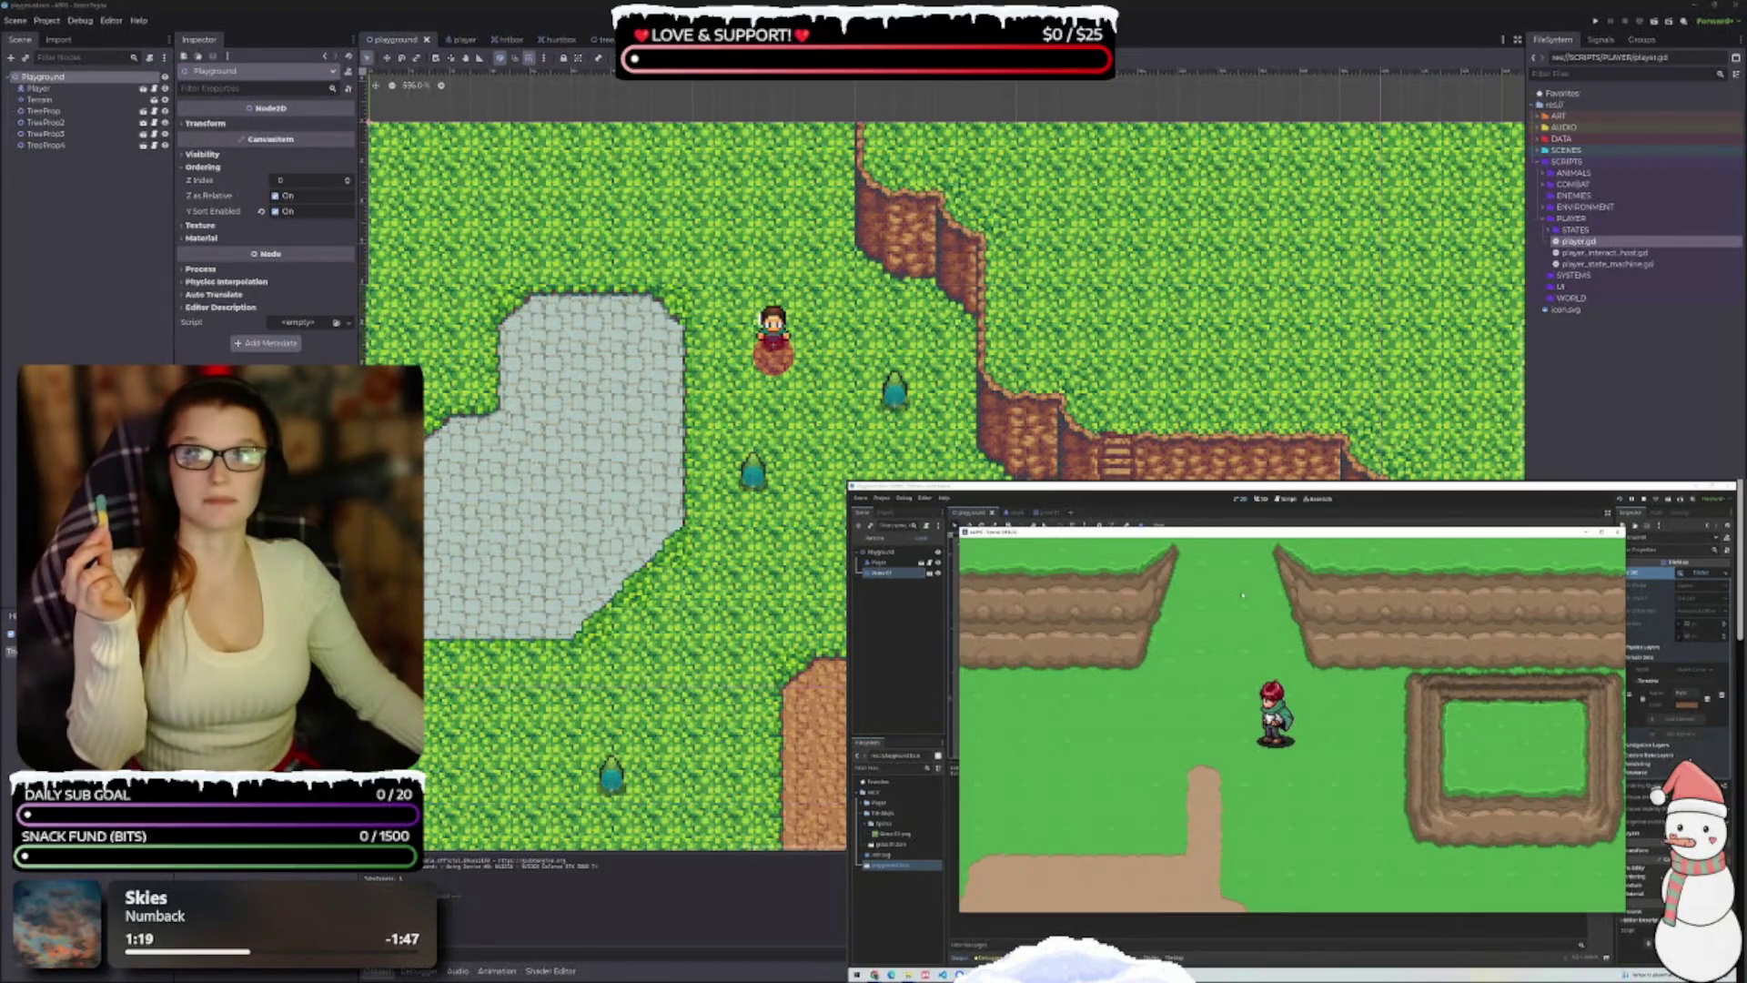
key(F8)
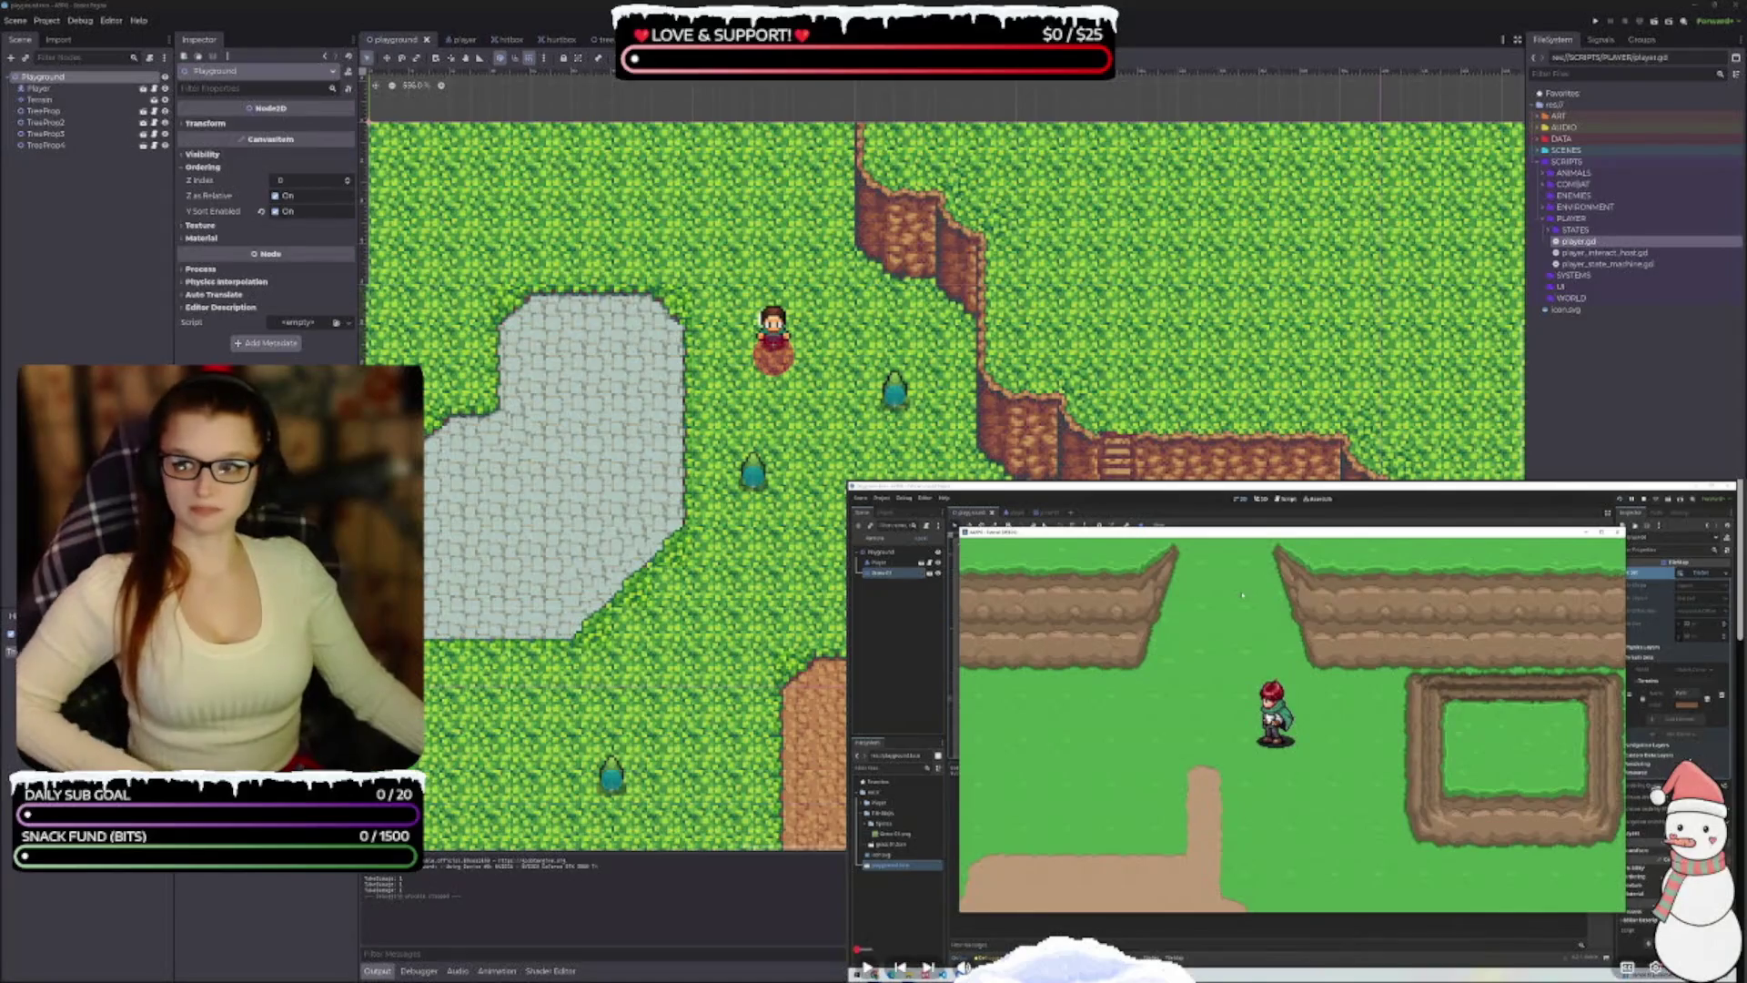
Play the reference tutorial video beside the editor with captions turned on
click(1242, 595)
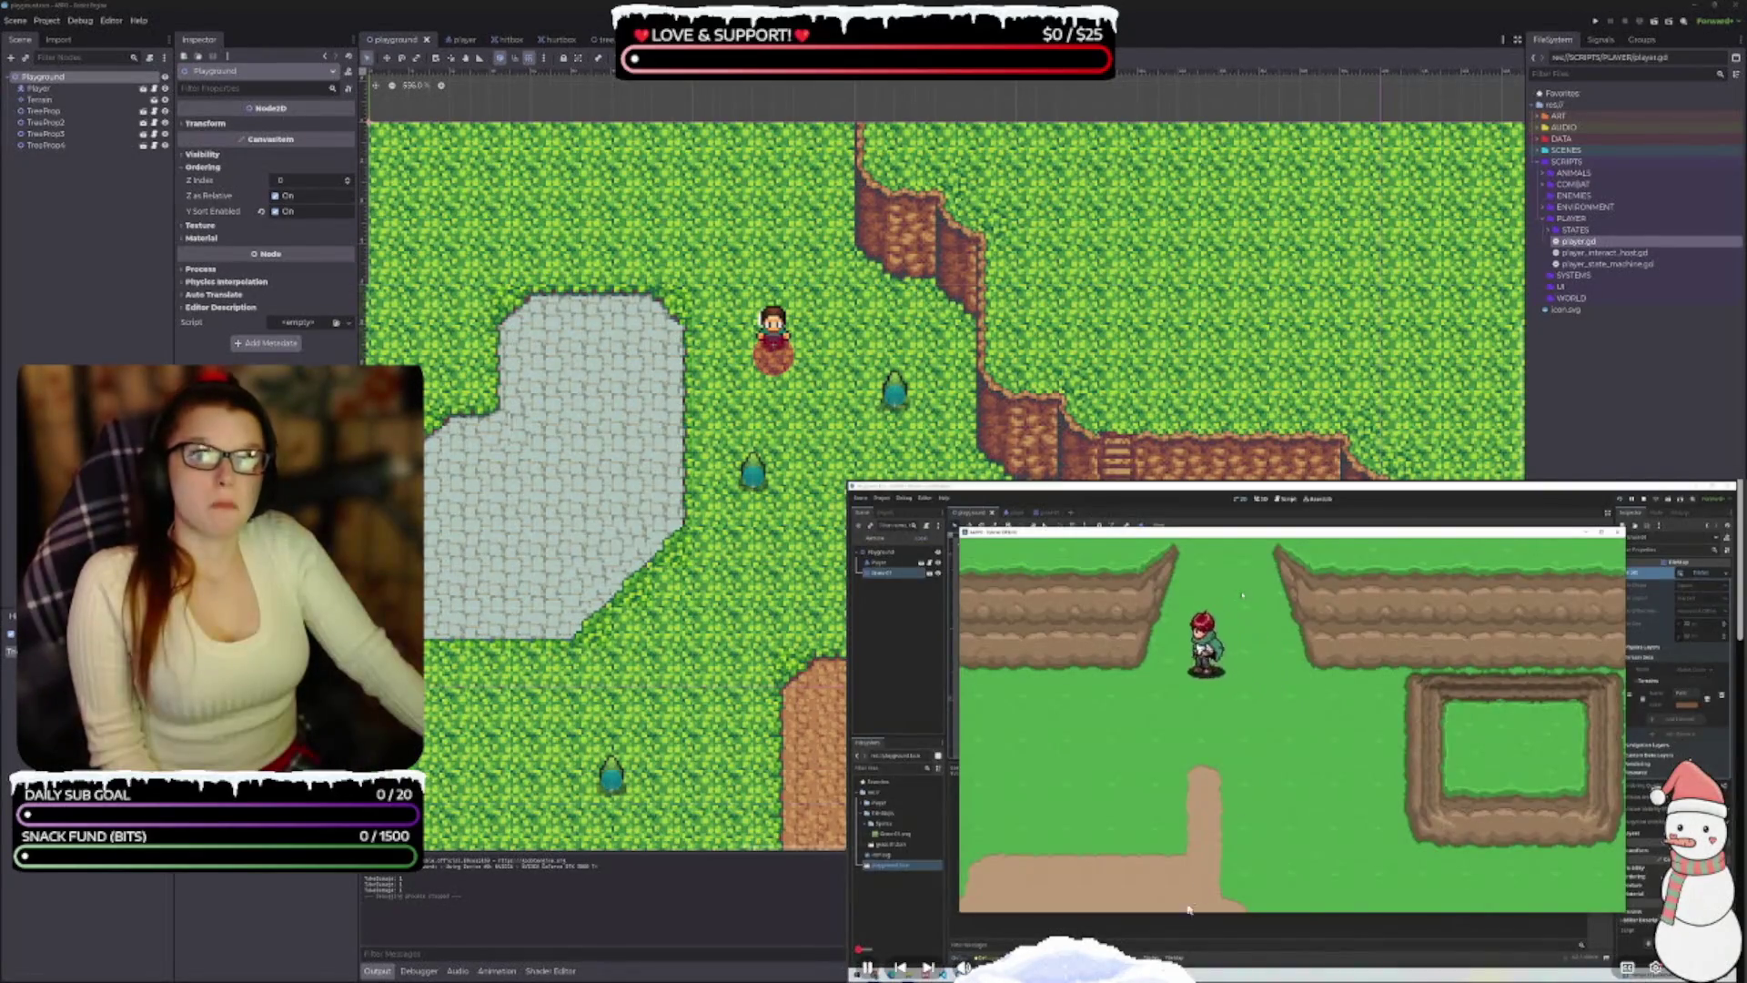
click(1627, 967)
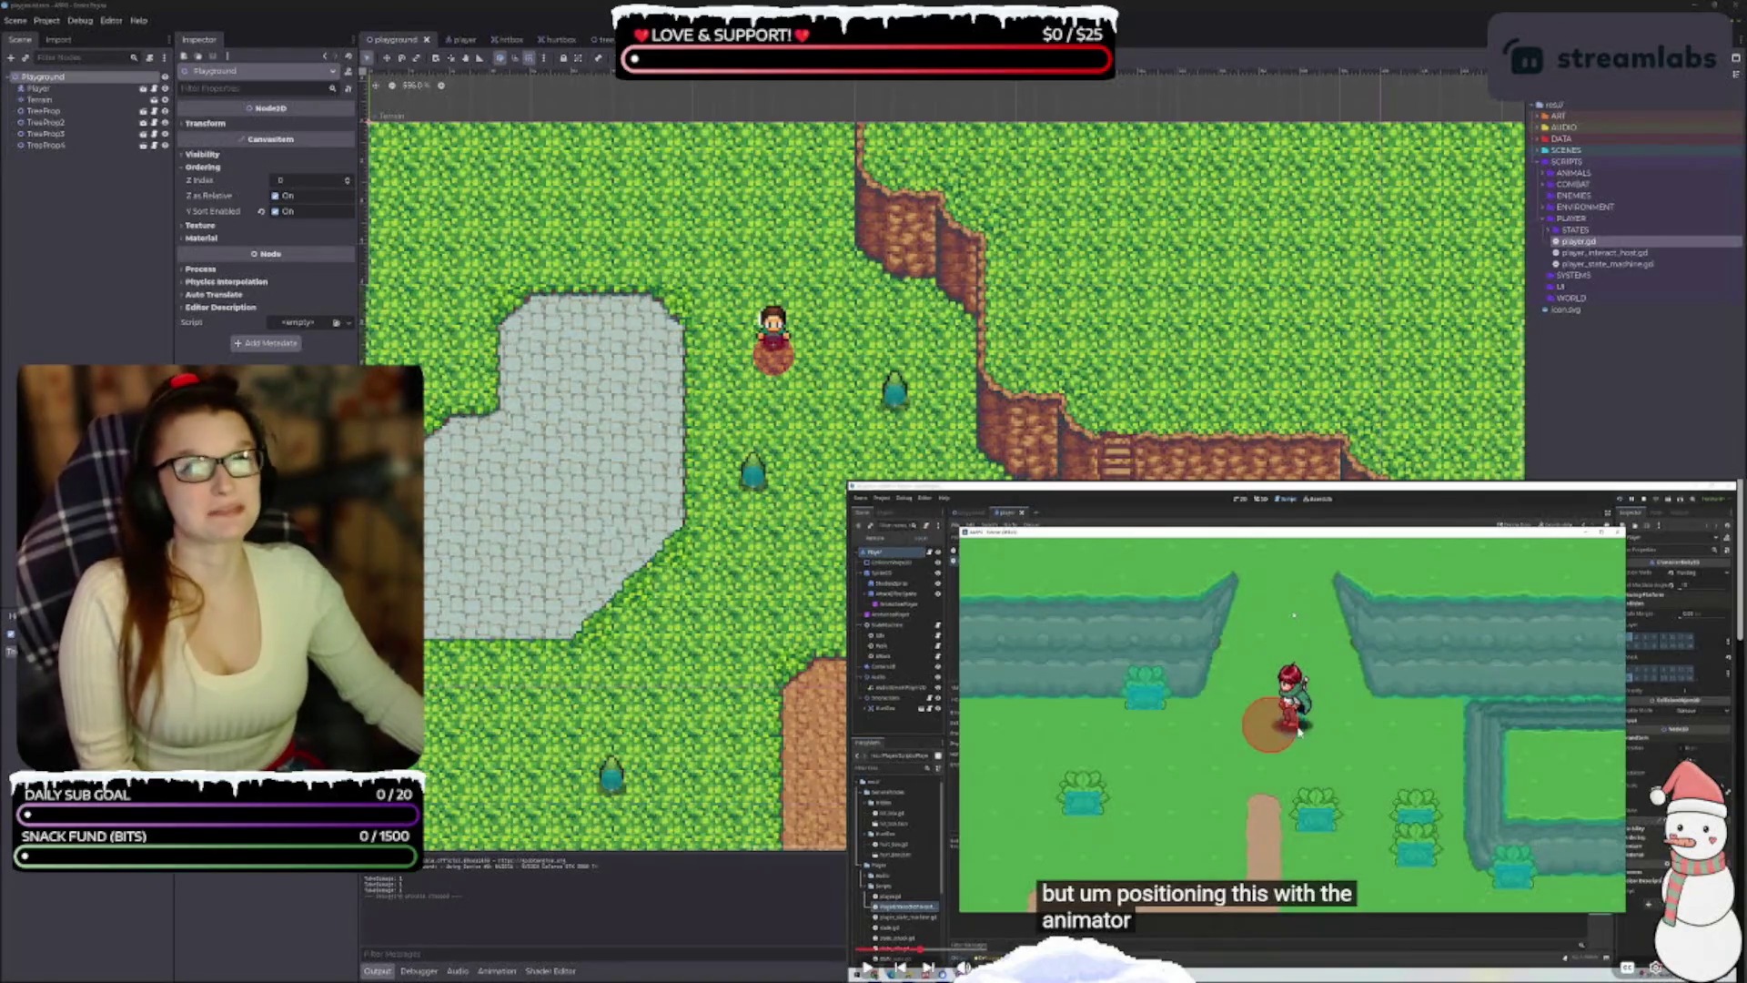
click(1298, 725)
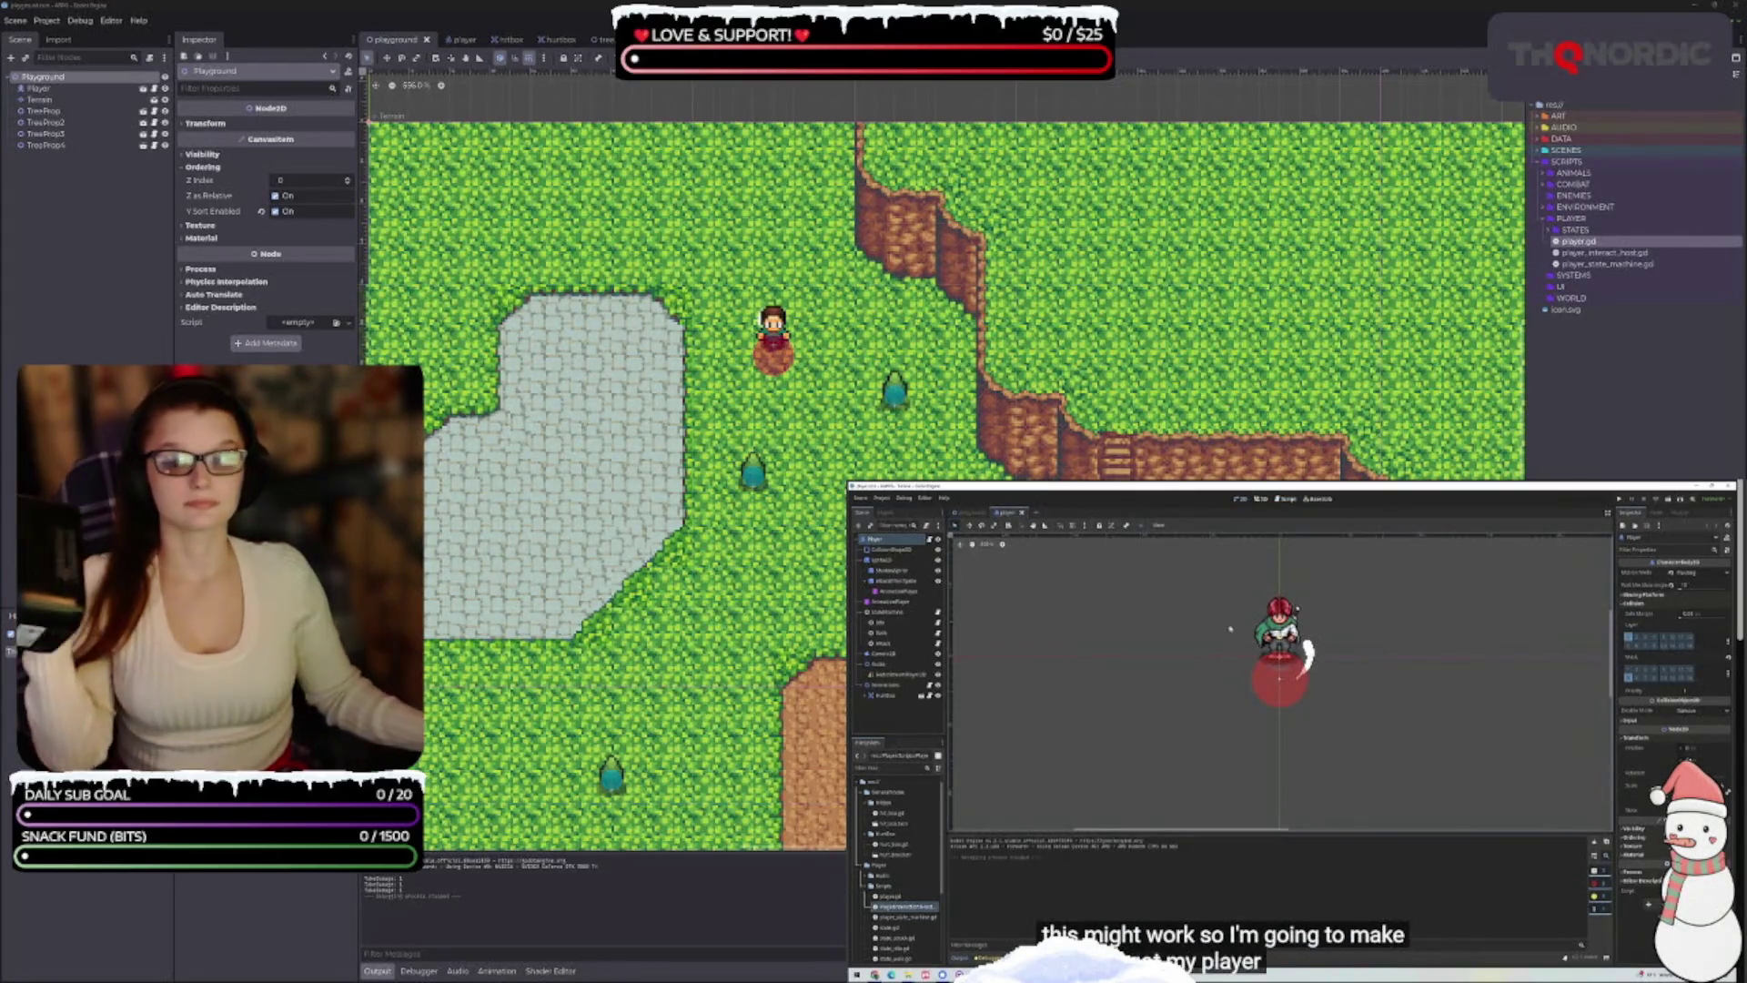
Pause the tutorial video where it shows the player scene's node tree
mouse_move(1507, 826)
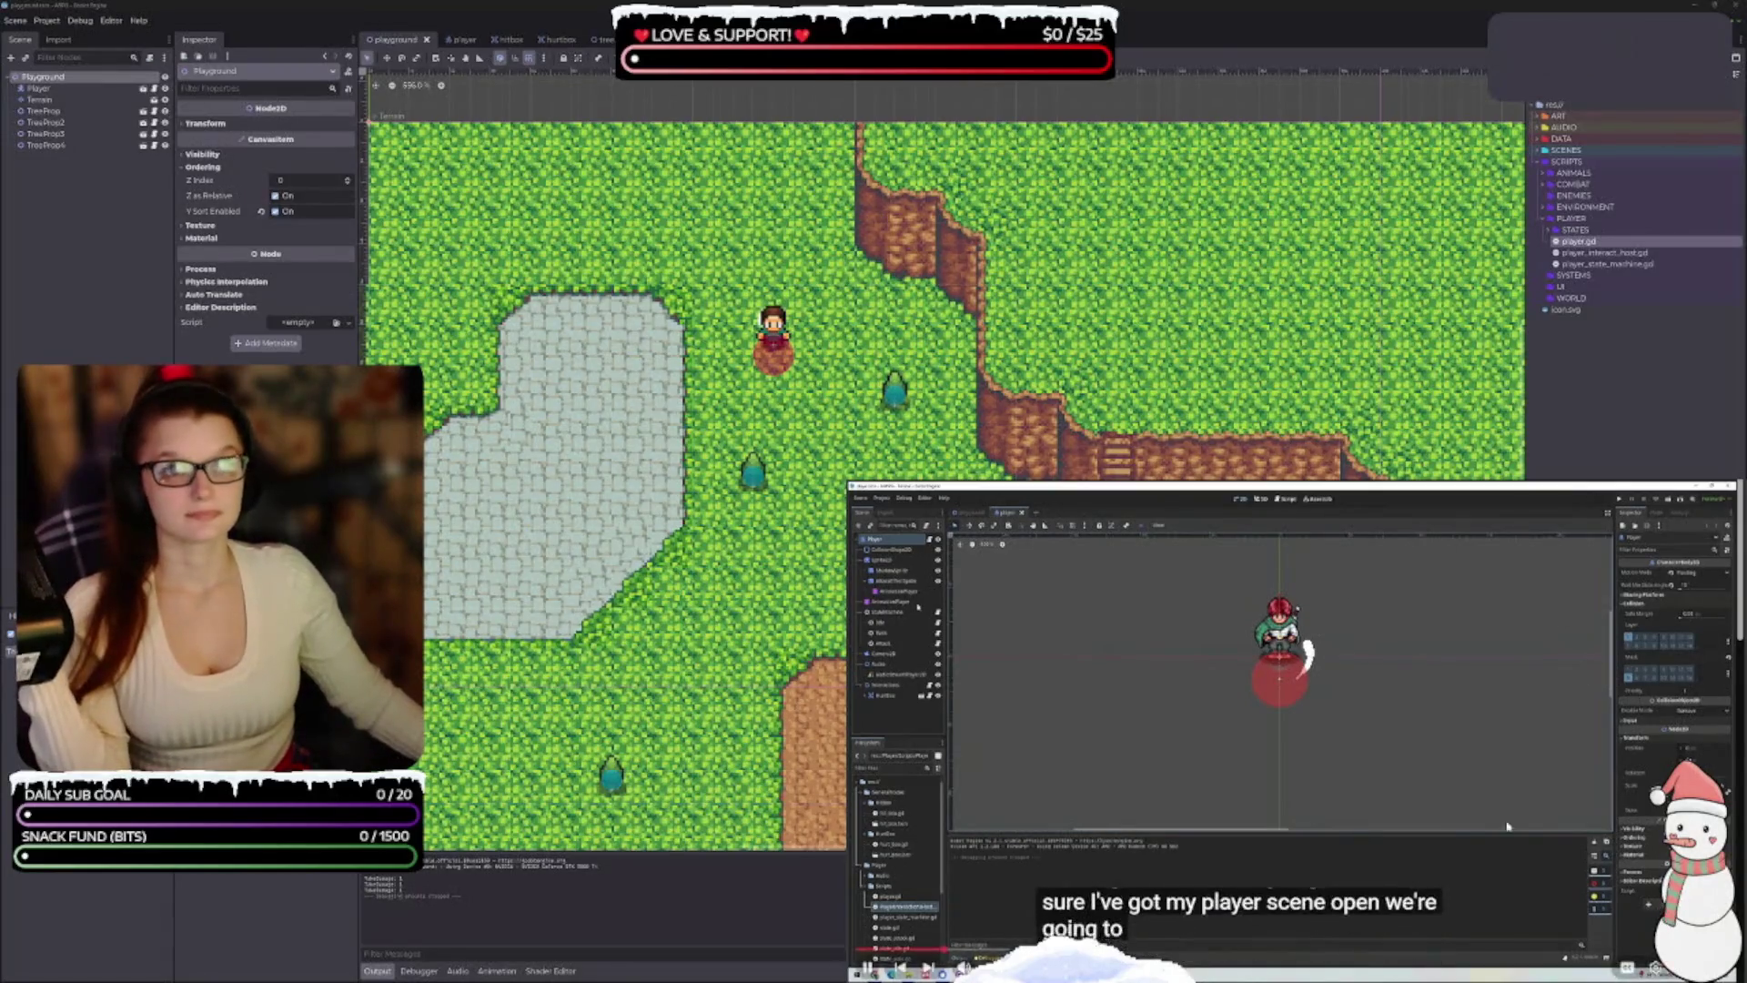
click(1371, 762)
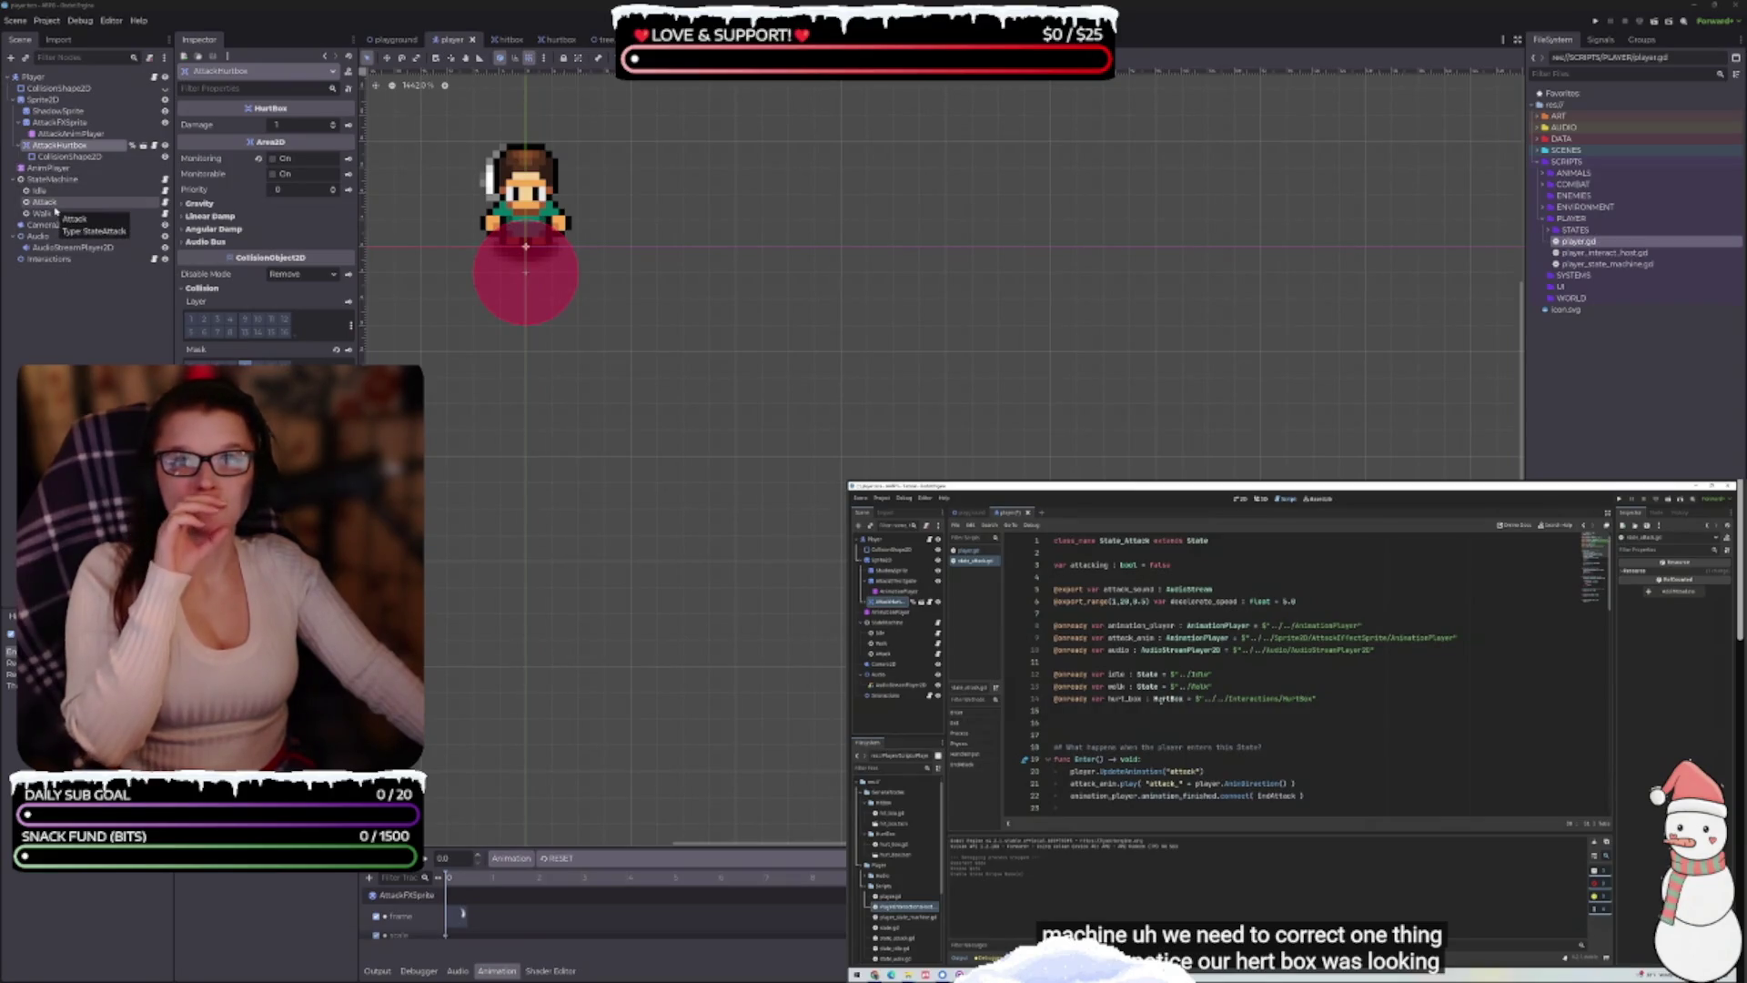
Open state_attack.gd from the Attack node under StateMachine
click(45, 202)
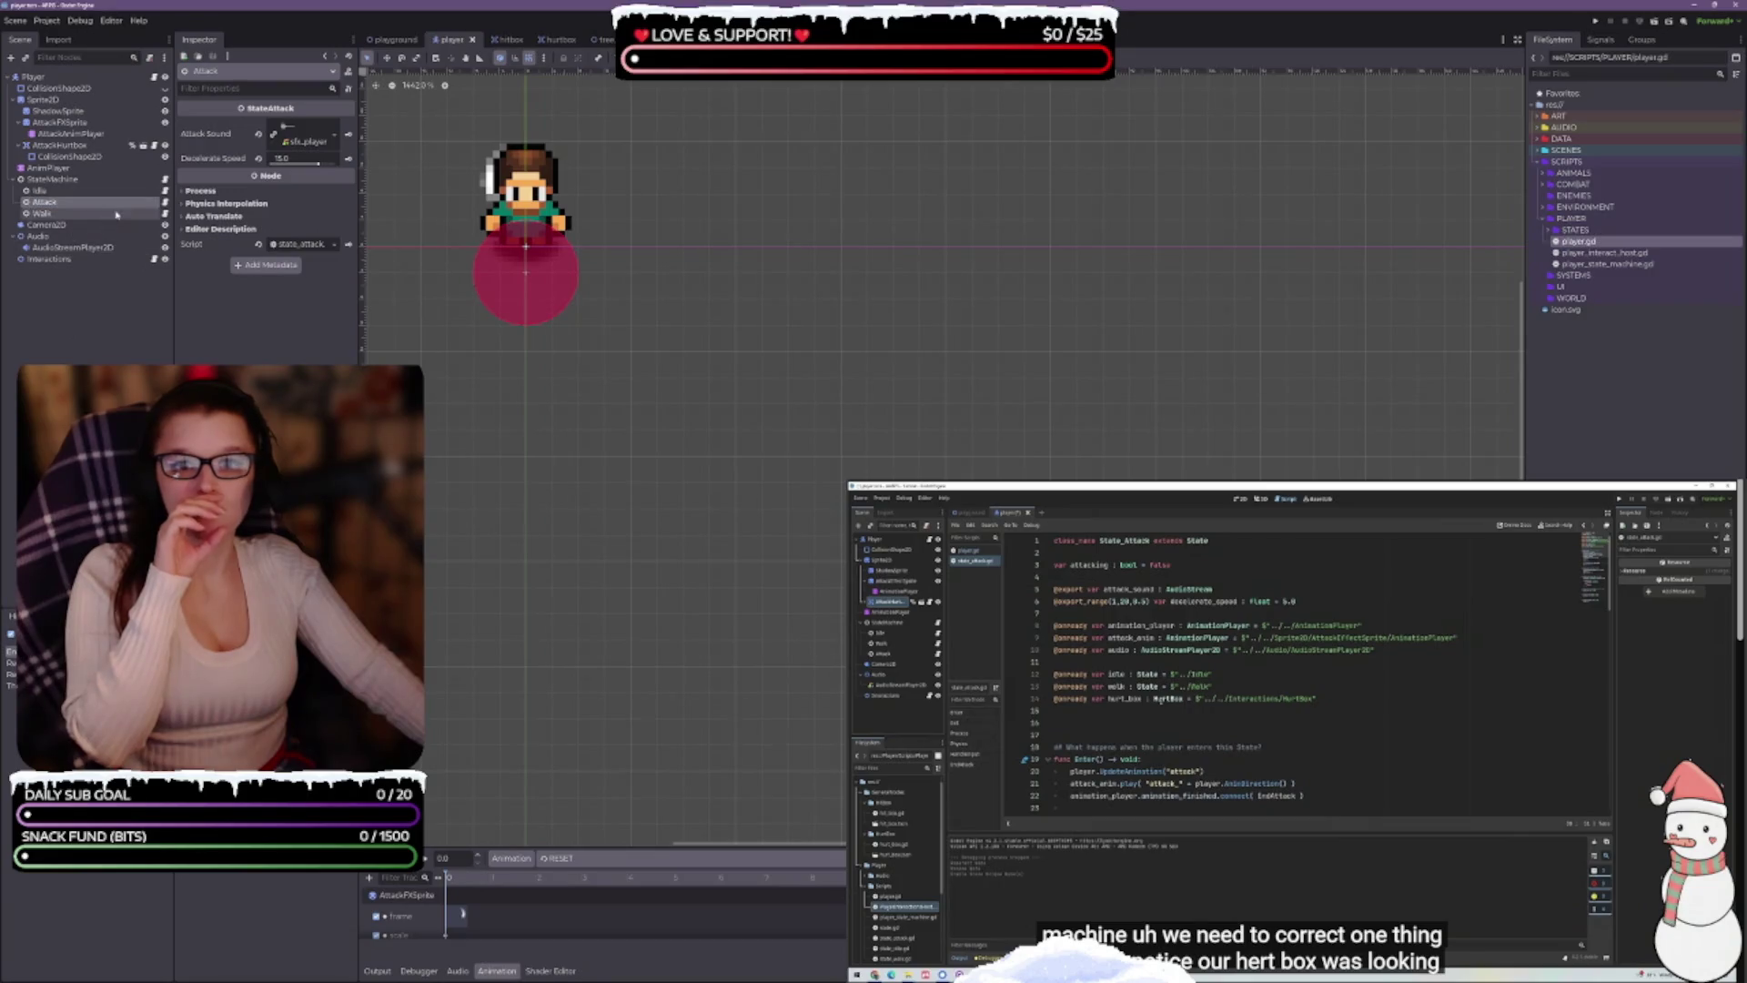
click(164, 203)
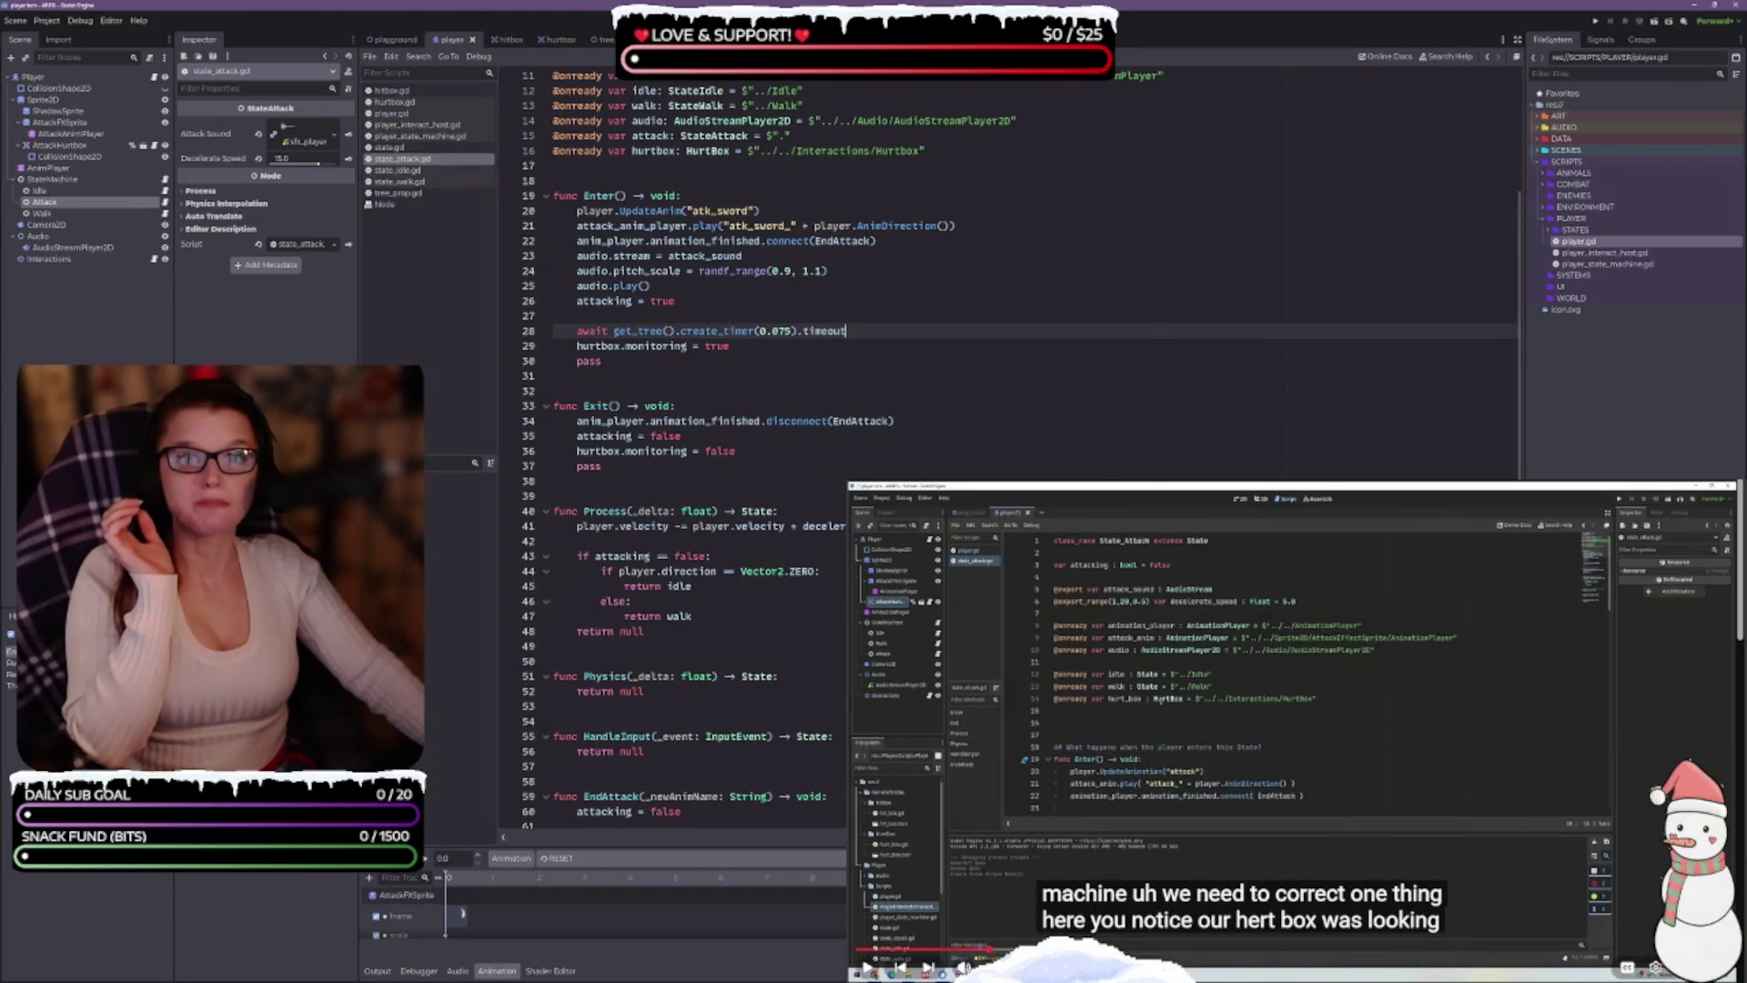
Replace line 16's $ hurtbox path with a dragged-in %AttackHurtbox reference and save
scroll(783, 436, up, 3)
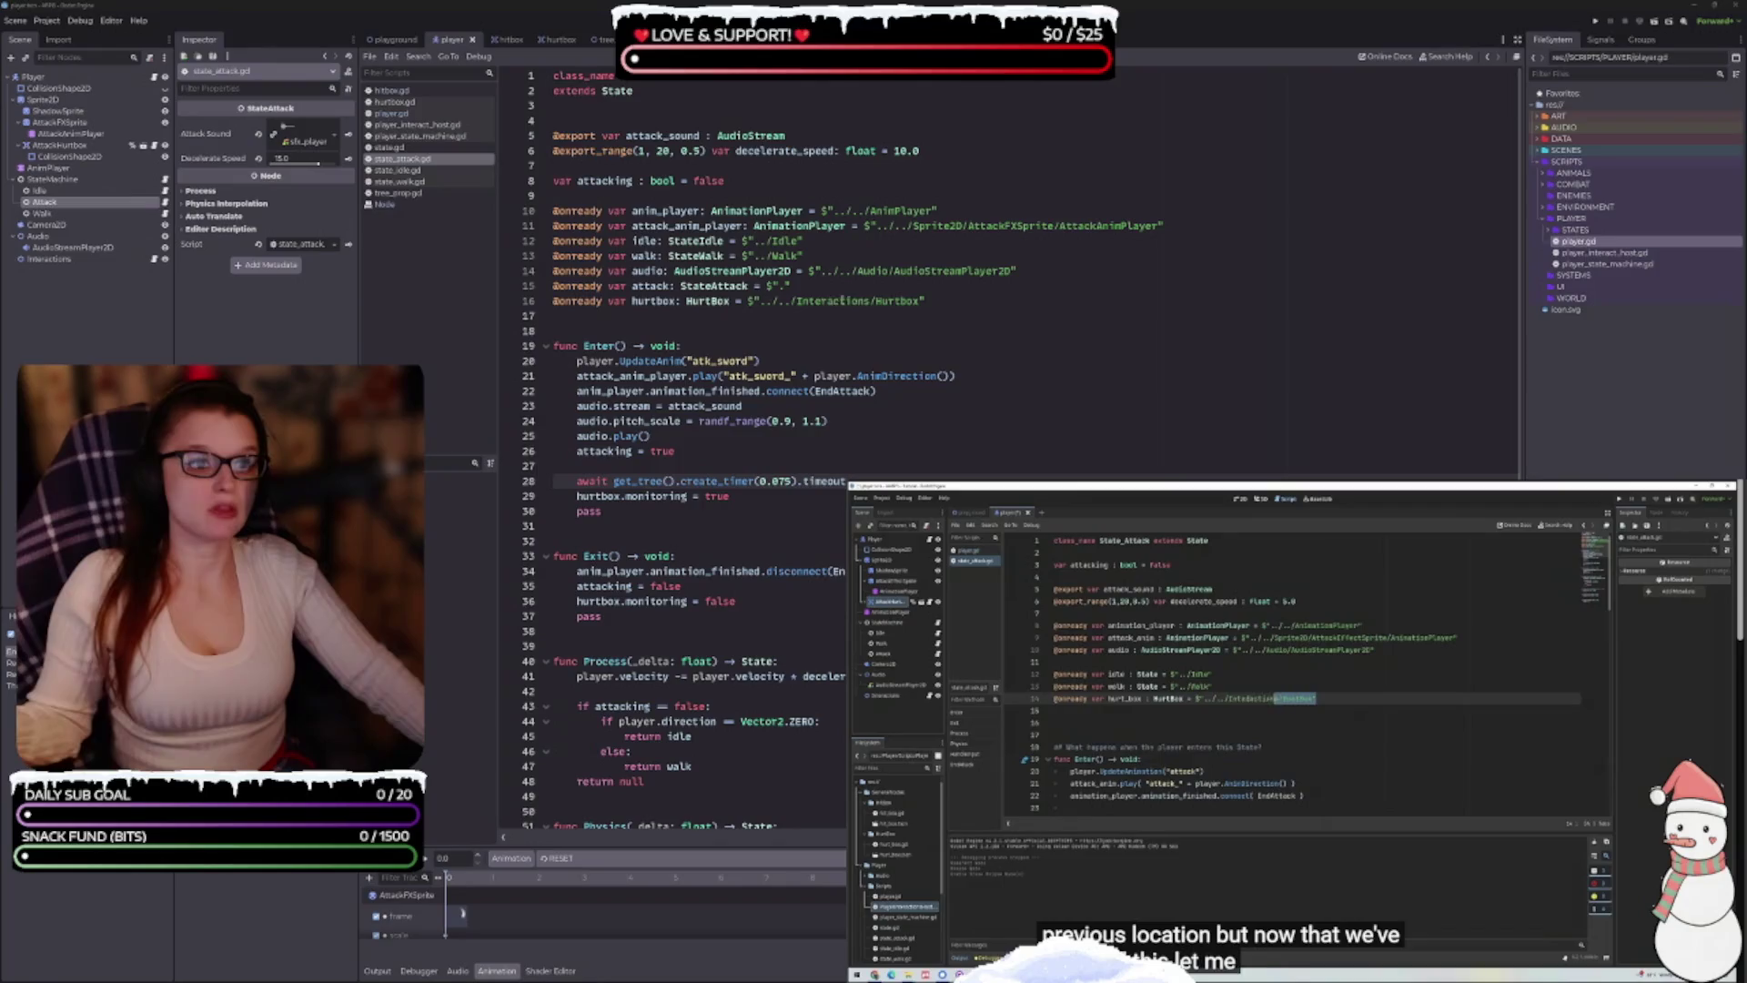
drag(925, 300, 783, 301)
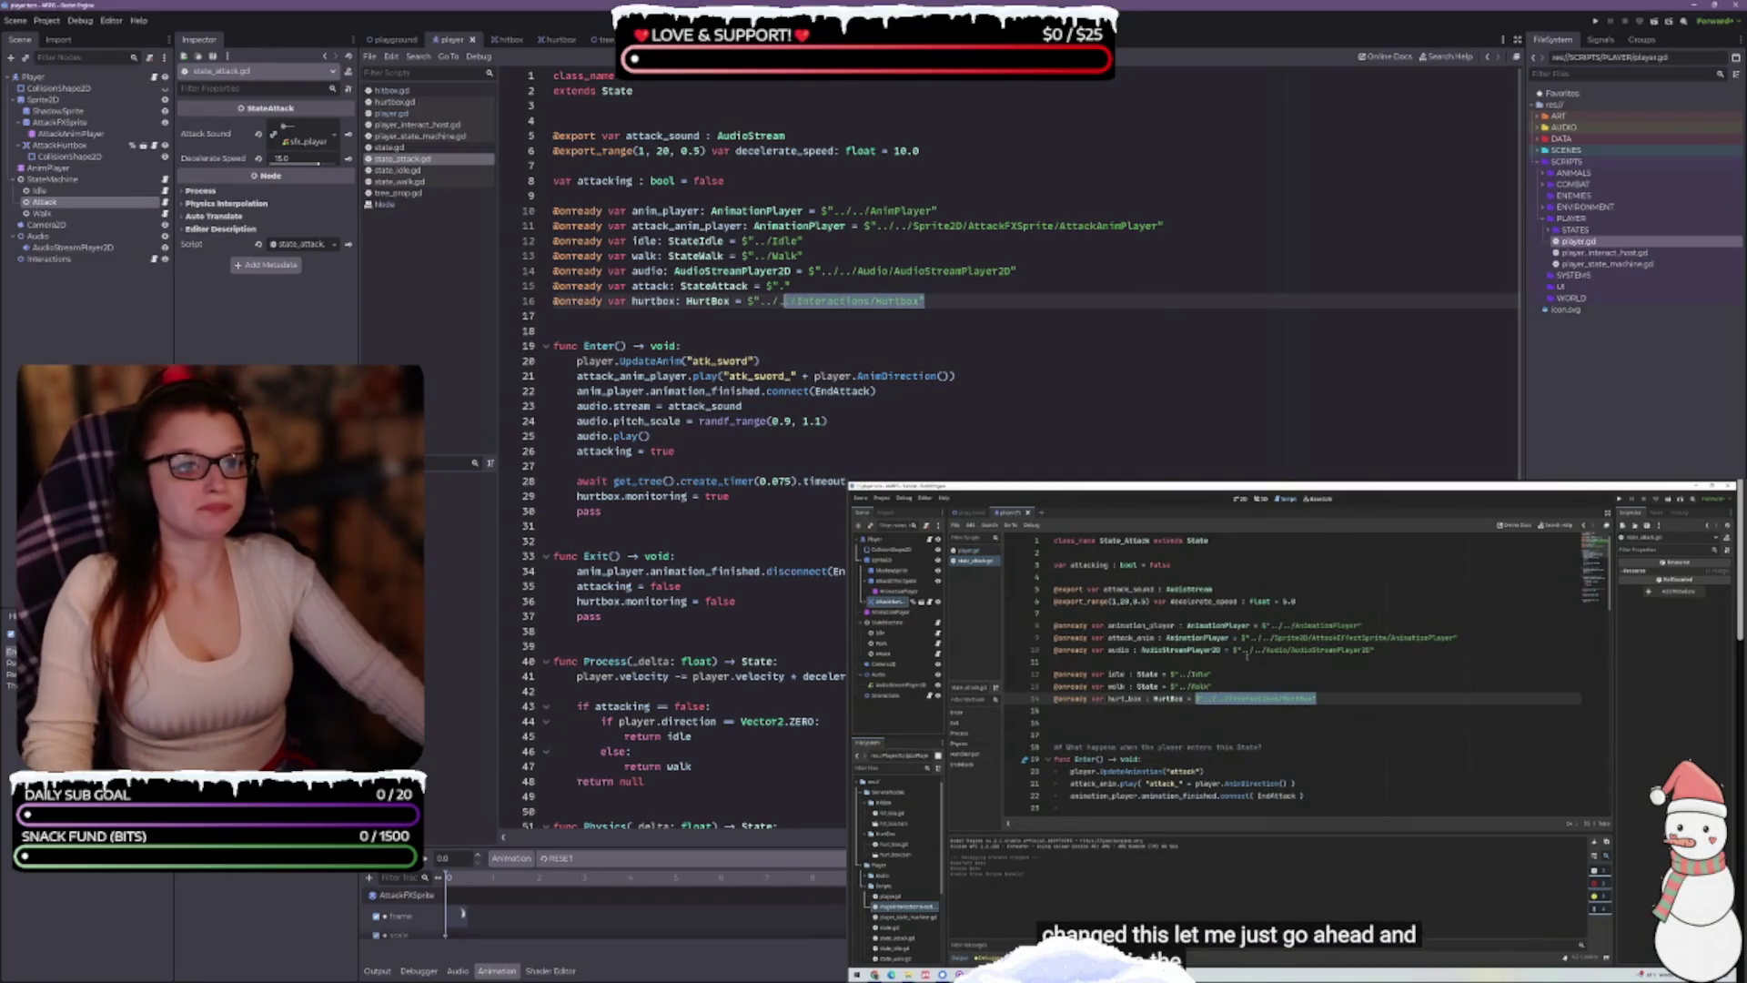
key(BackSpace)
key(BackSpace)
key(BackSpace)
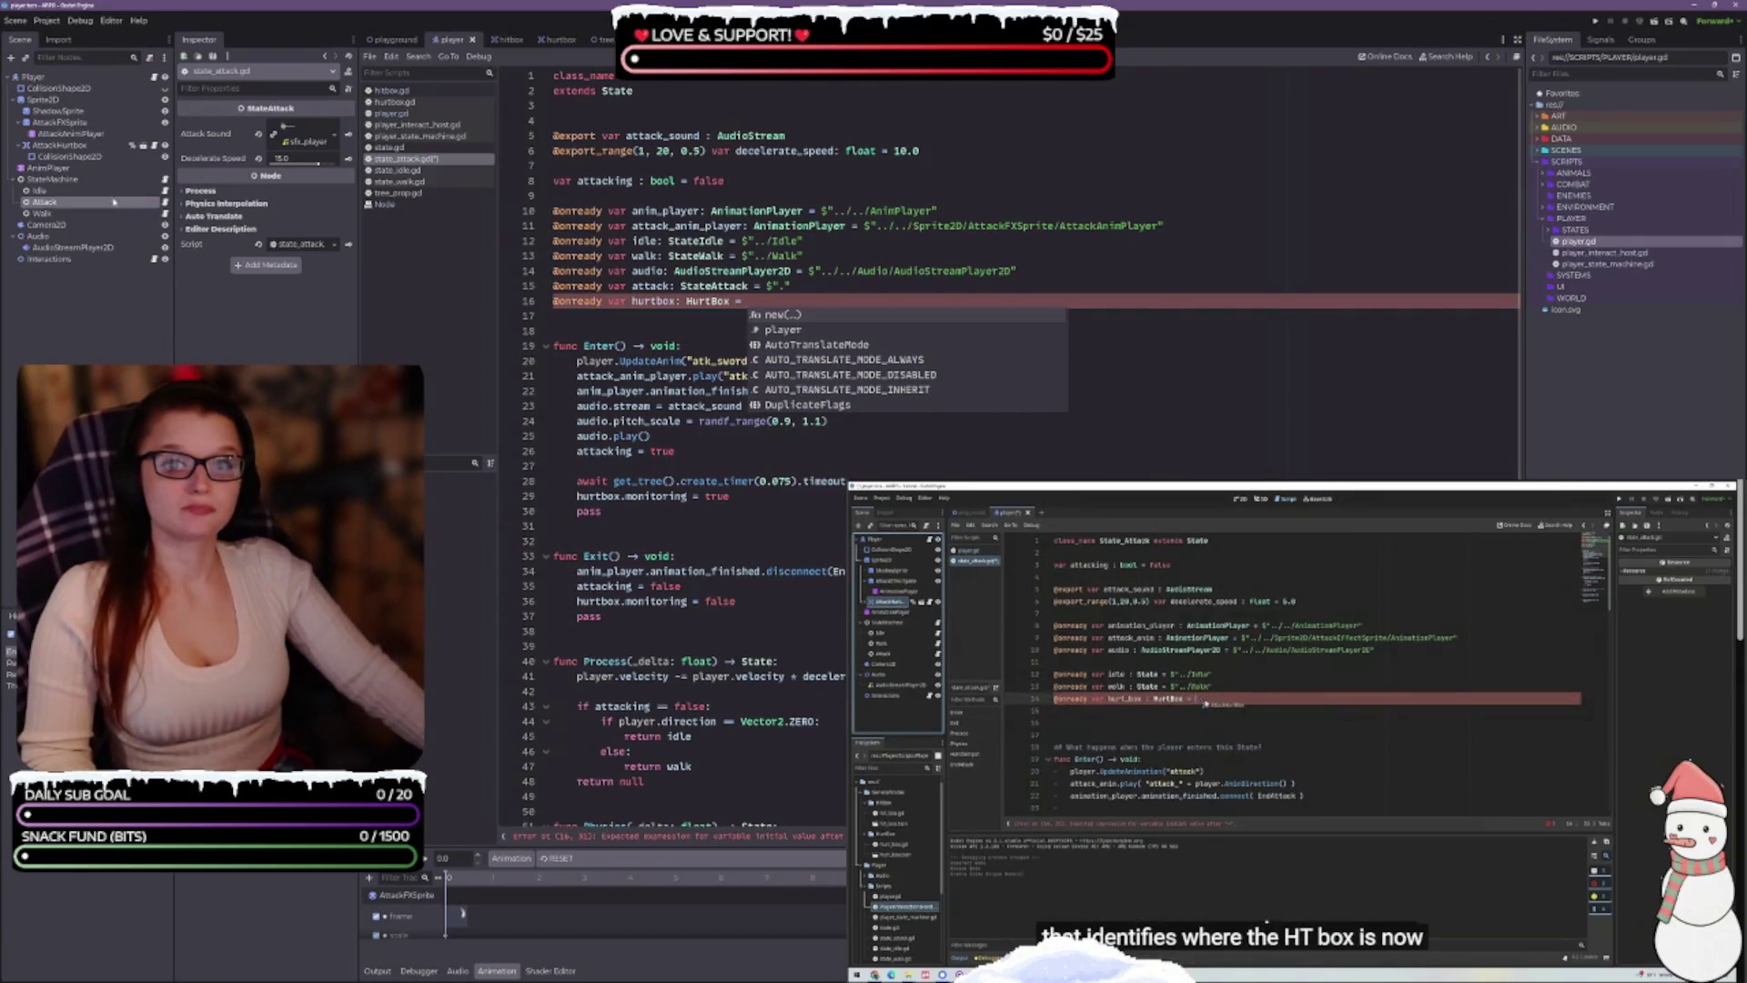
ctrl+click(78, 147)
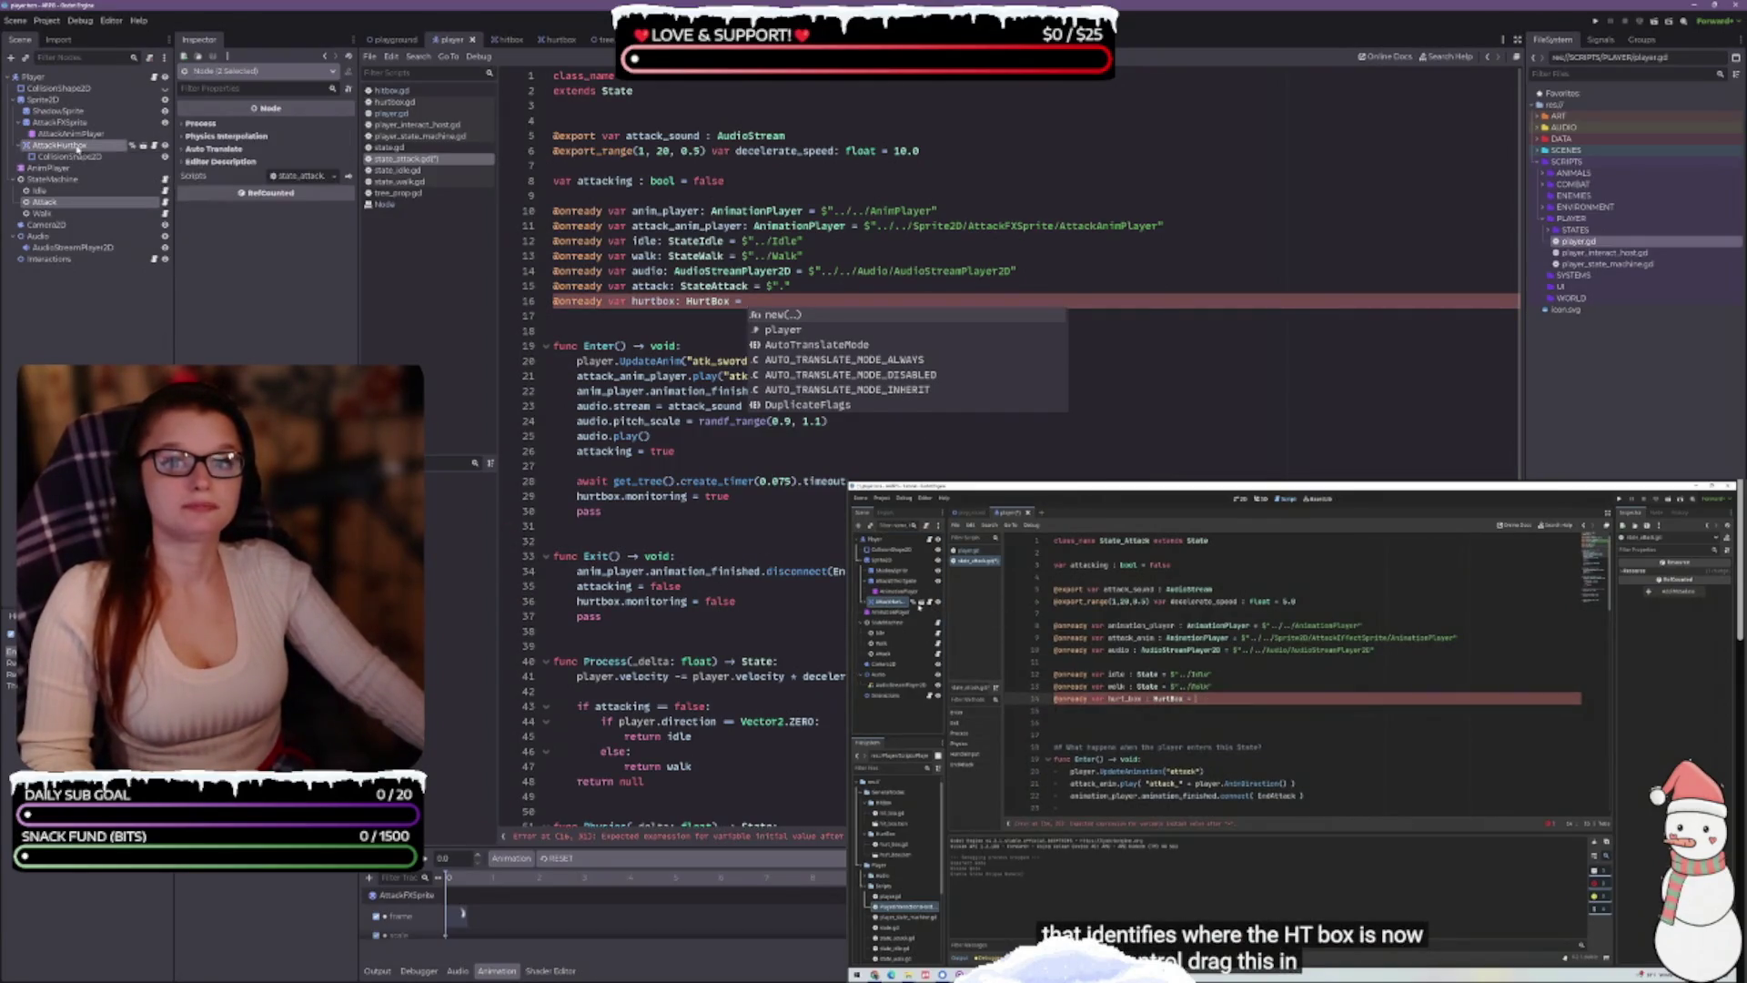
mouse_move(77, 146)
mouse_down()
mouse_move(546, 314)
mouse_move(788, 306)
mouse_up()
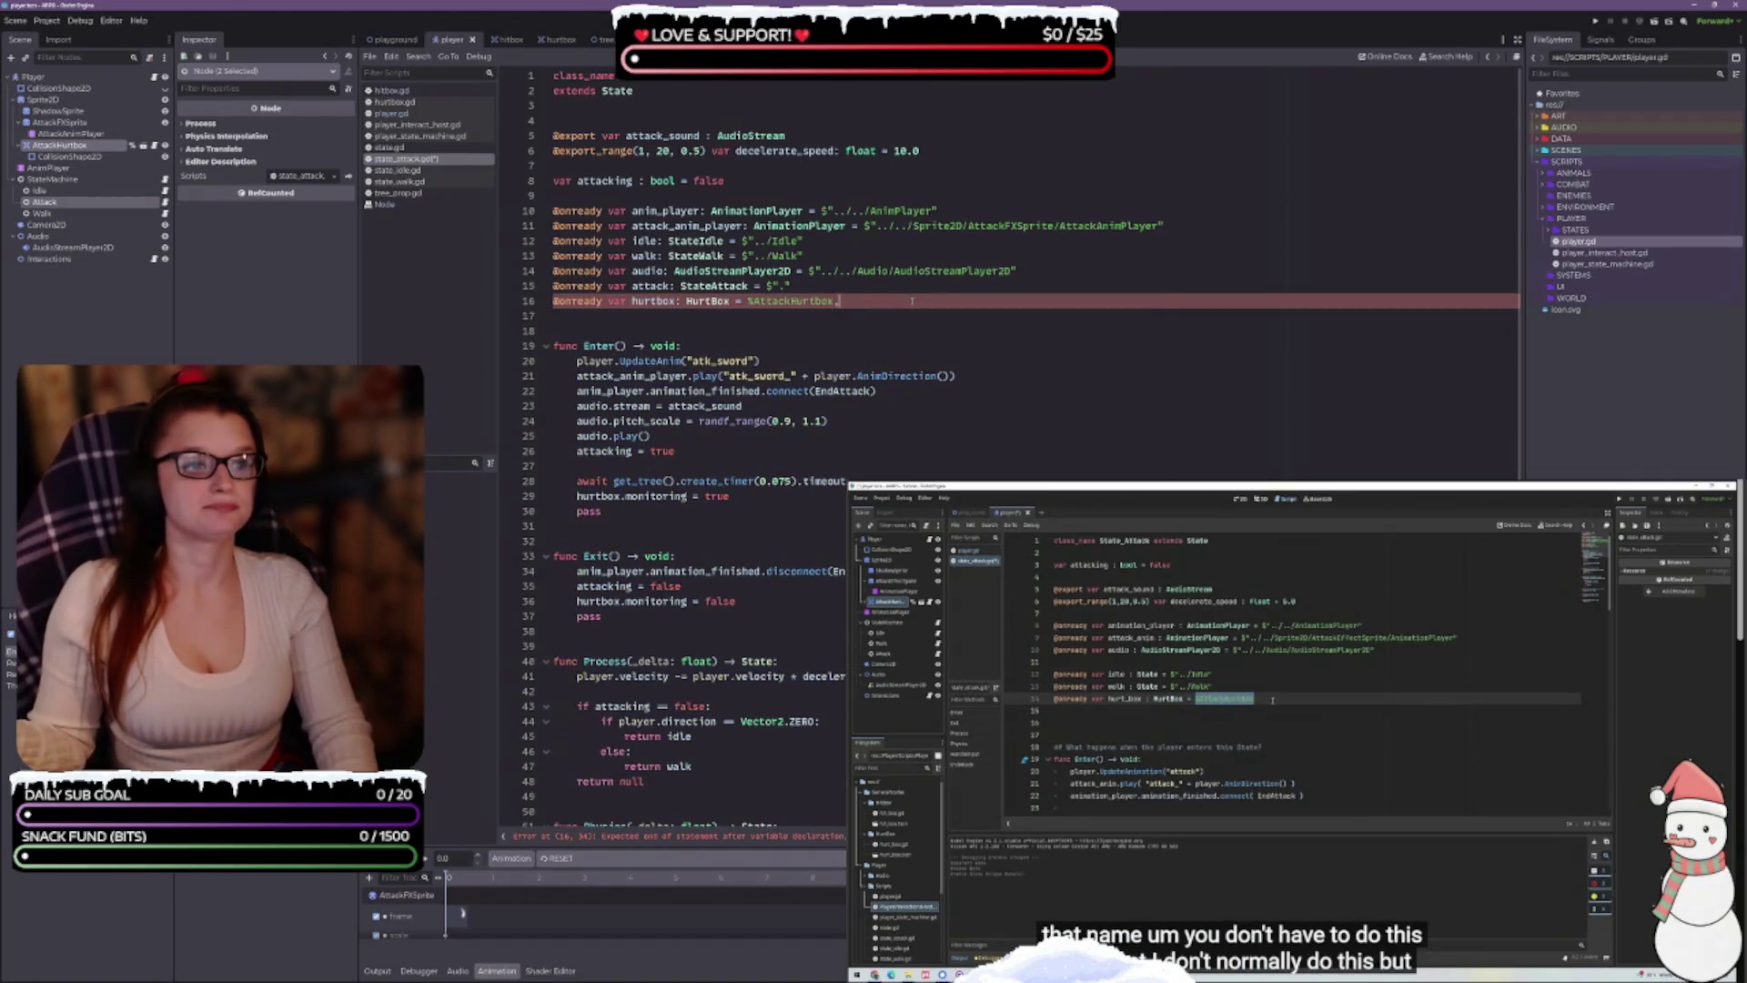
key(BackSpace)
key(BackSpace)
key(BackSpace)
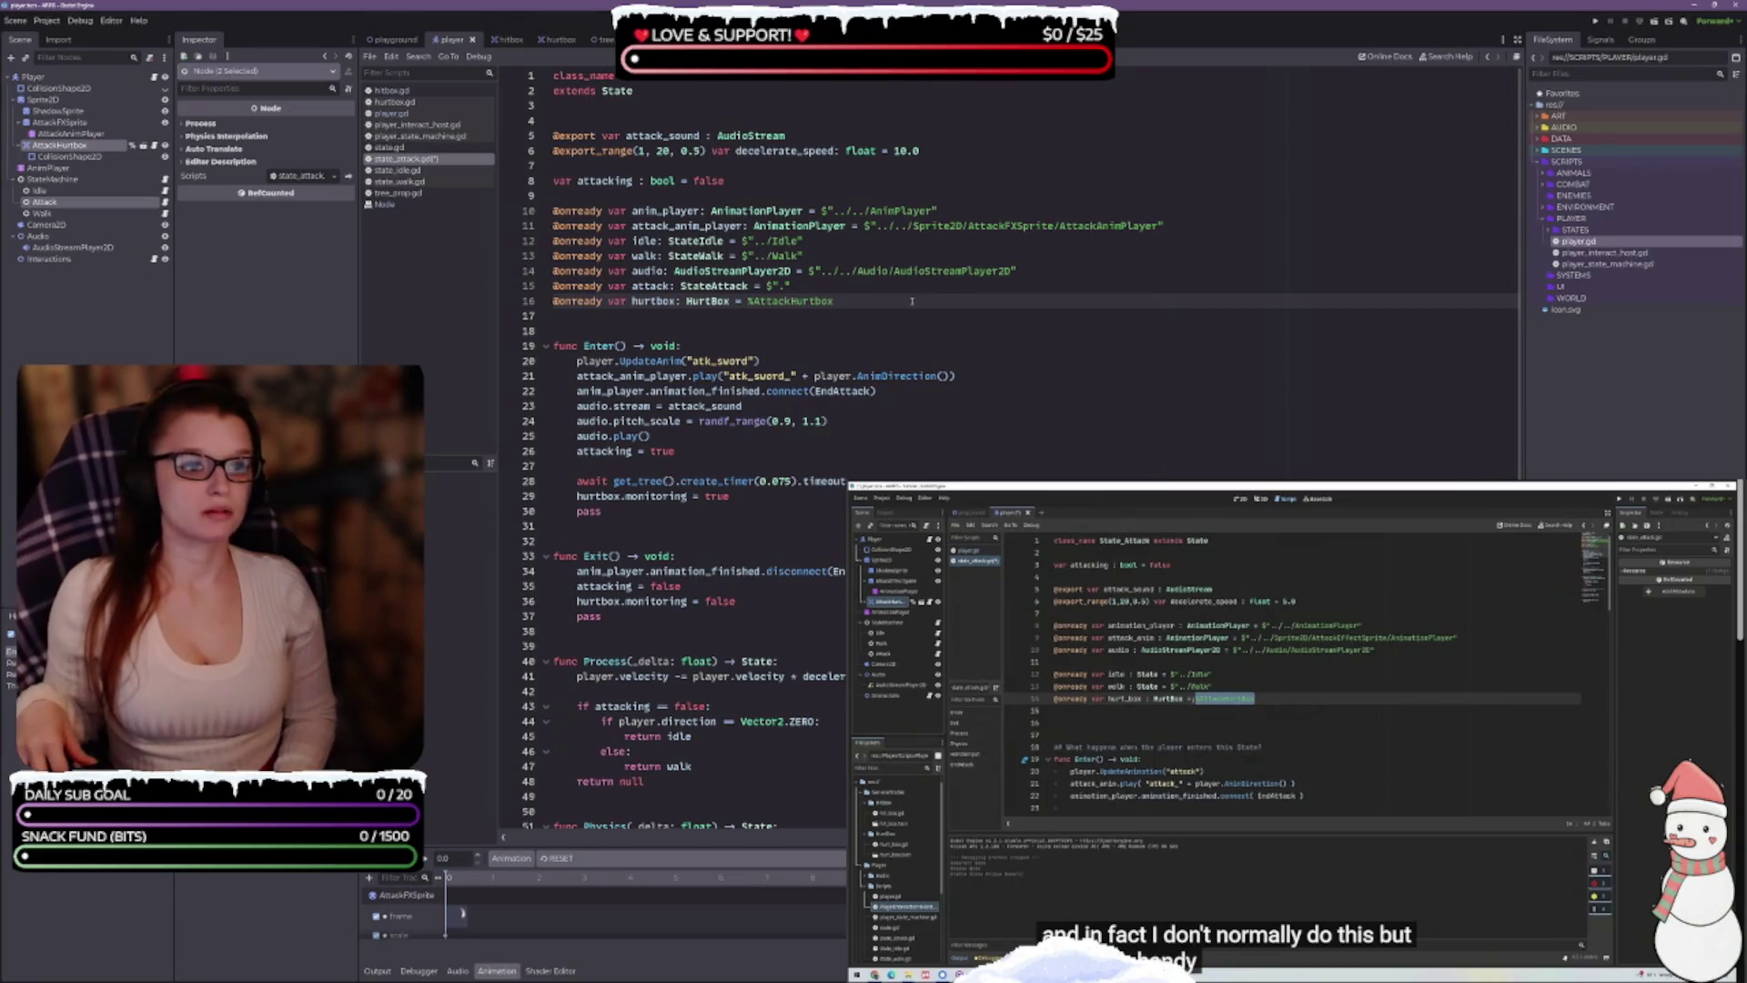
key(ctrl+s)
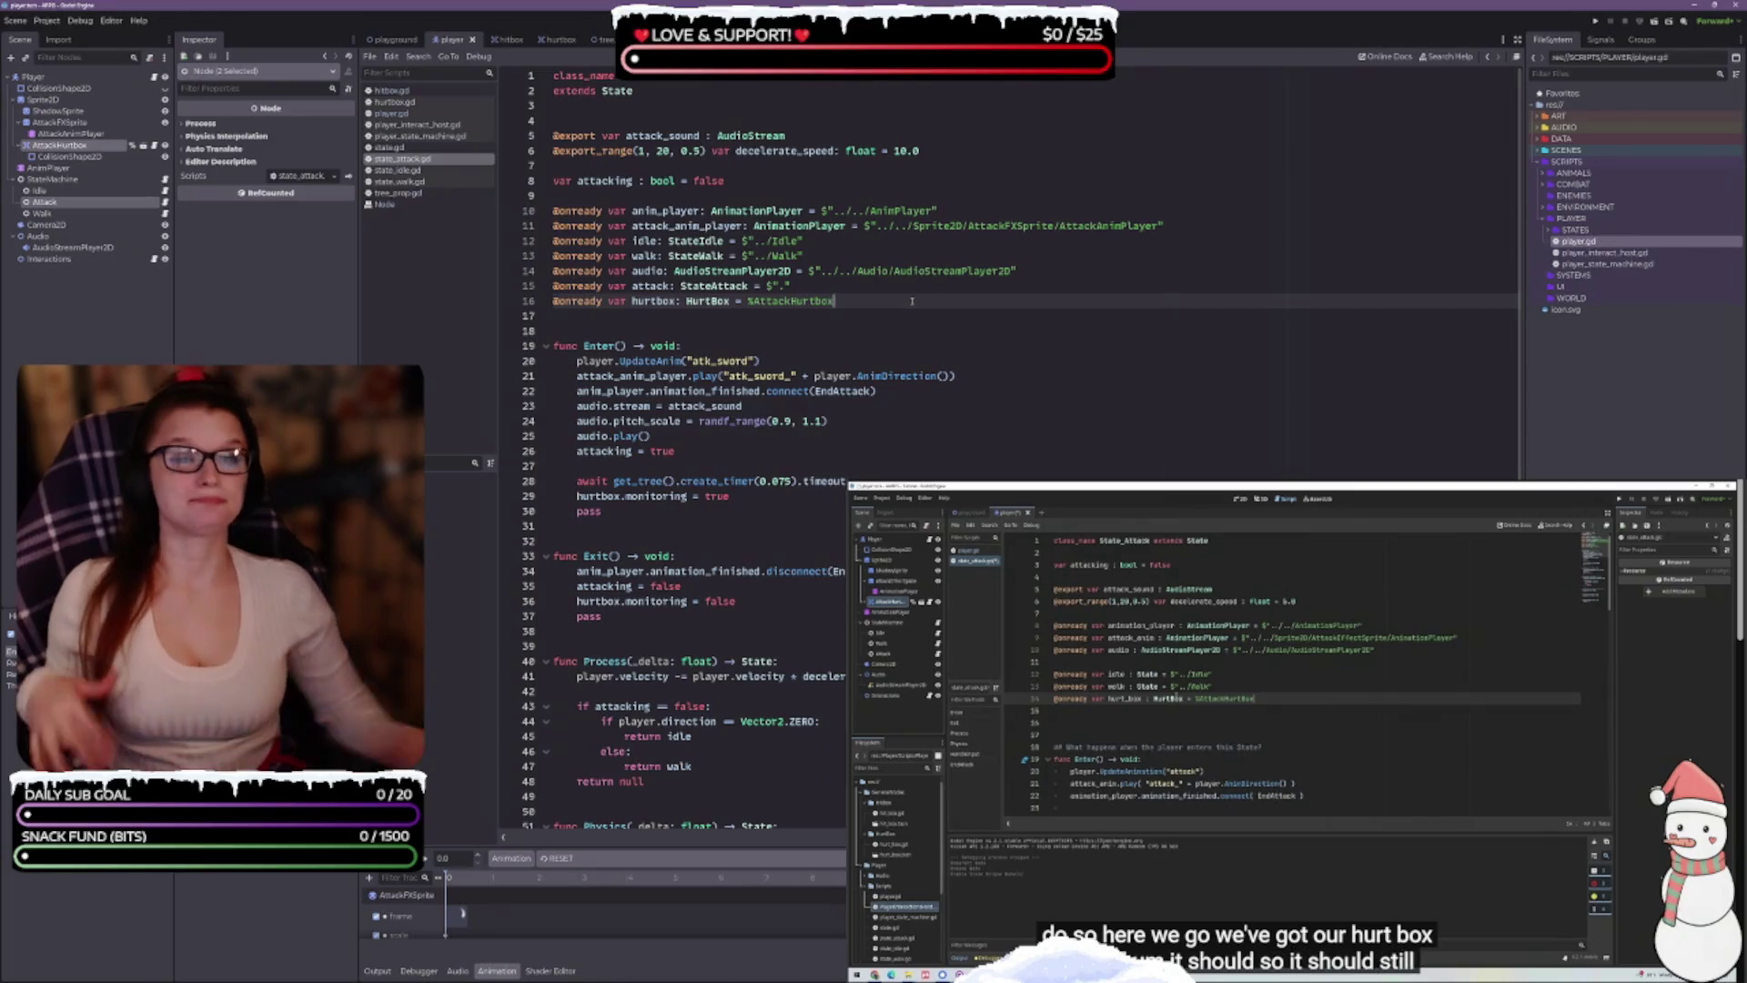
click(1185, 742)
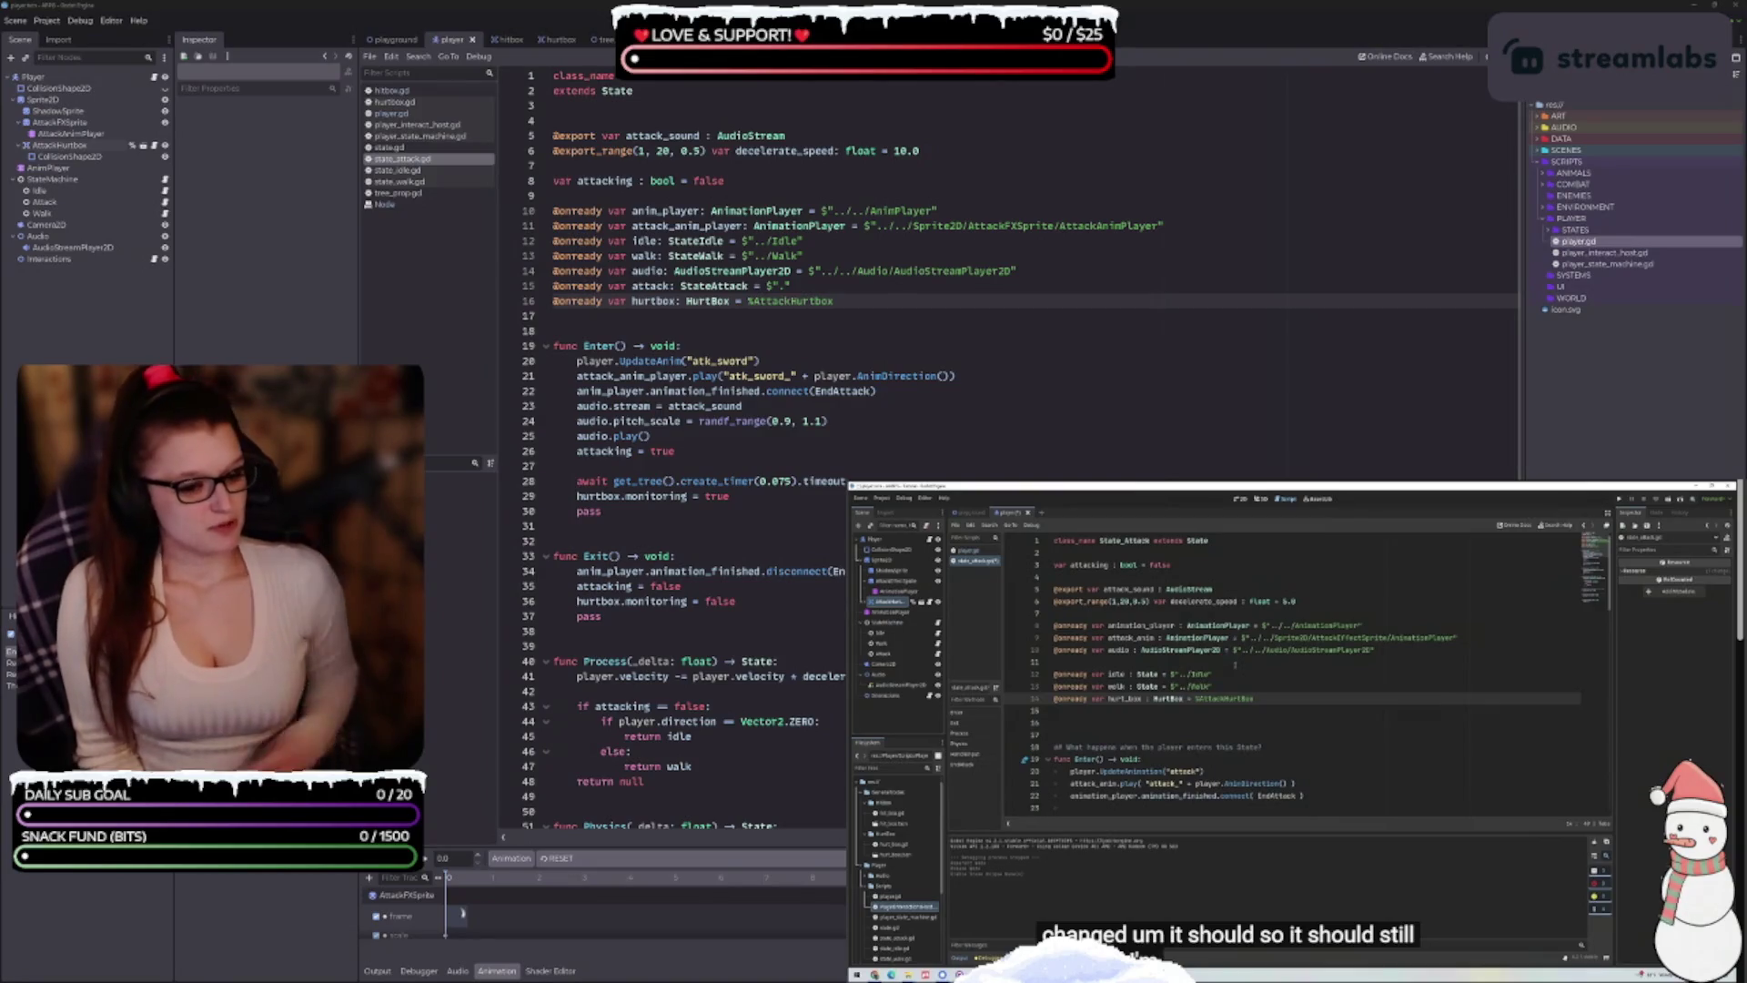
Collapse the Animation bottom panel to give the script editor more room
click(497, 971)
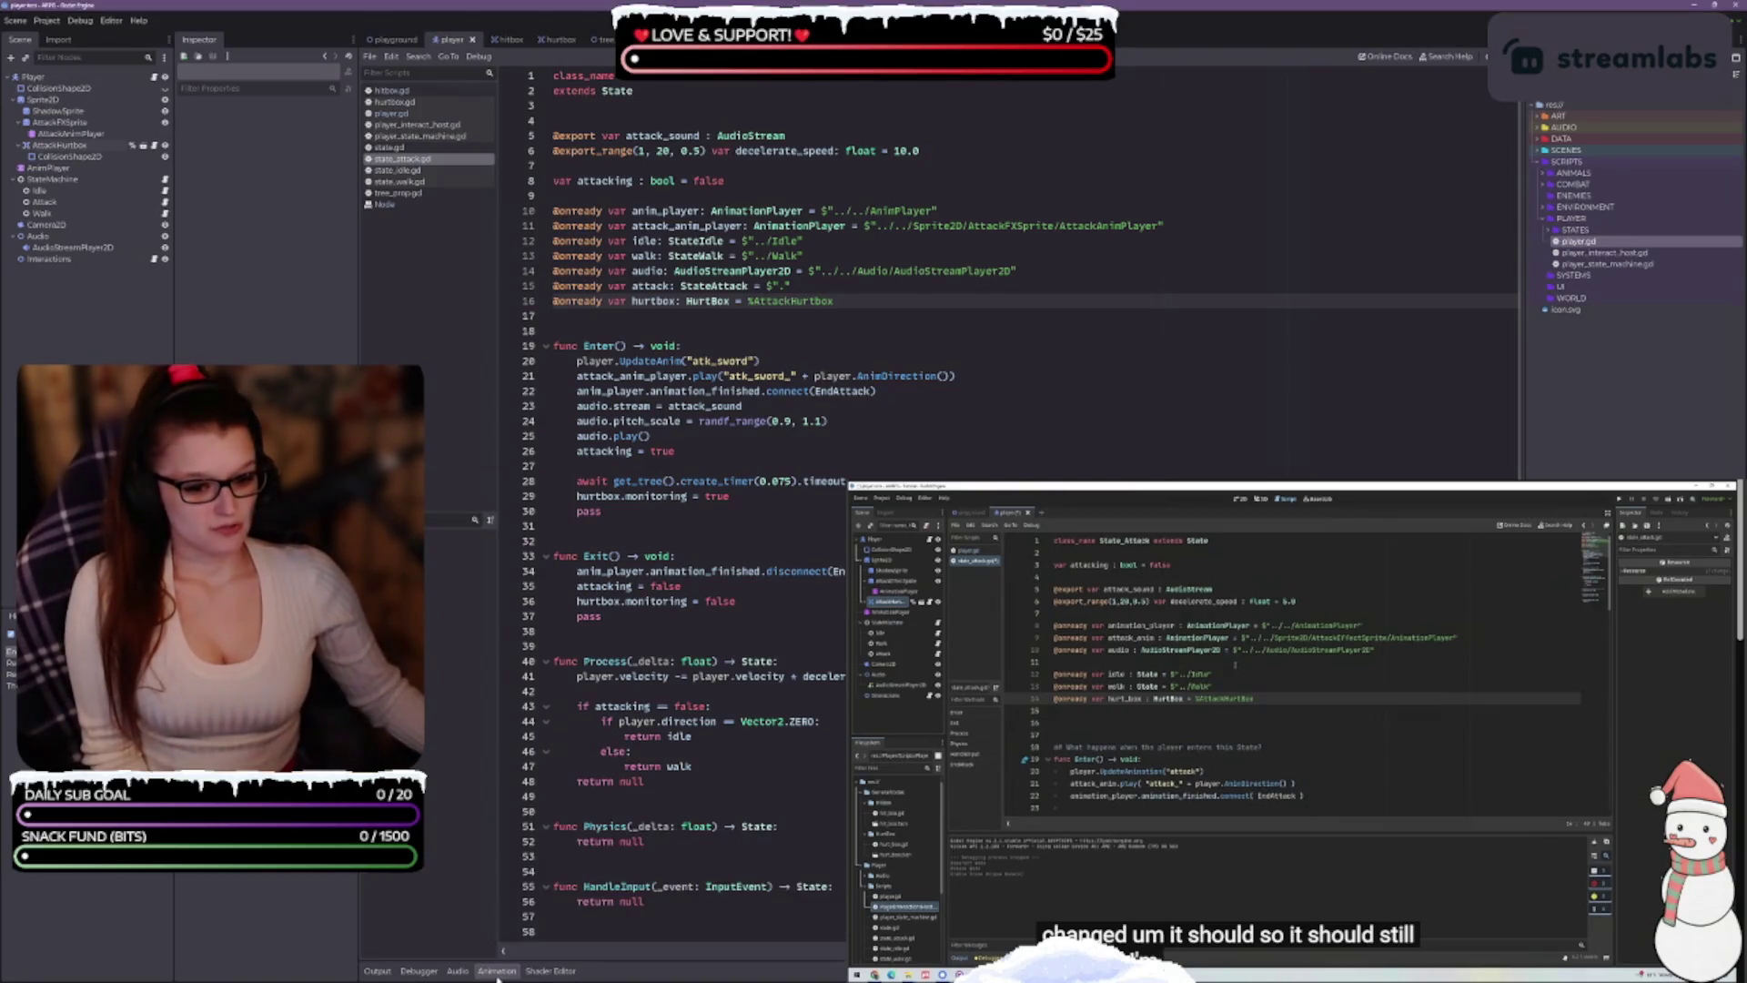
drag(577, 465, 887, 481)
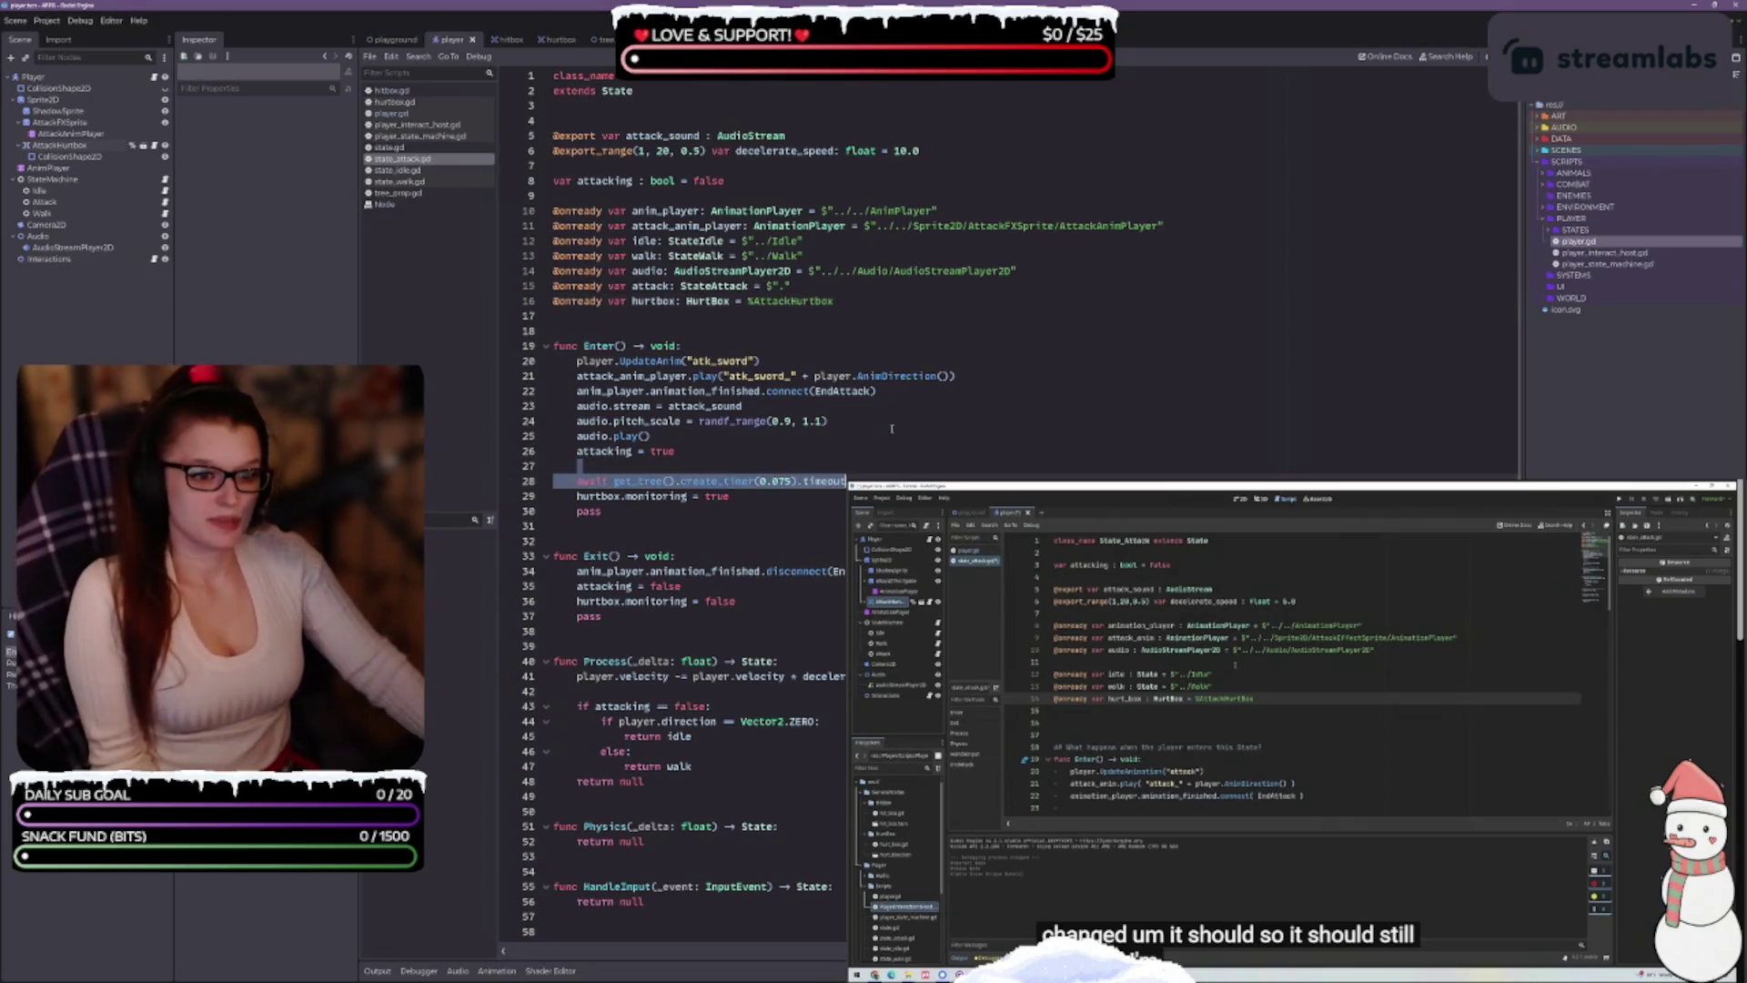
click(870, 360)
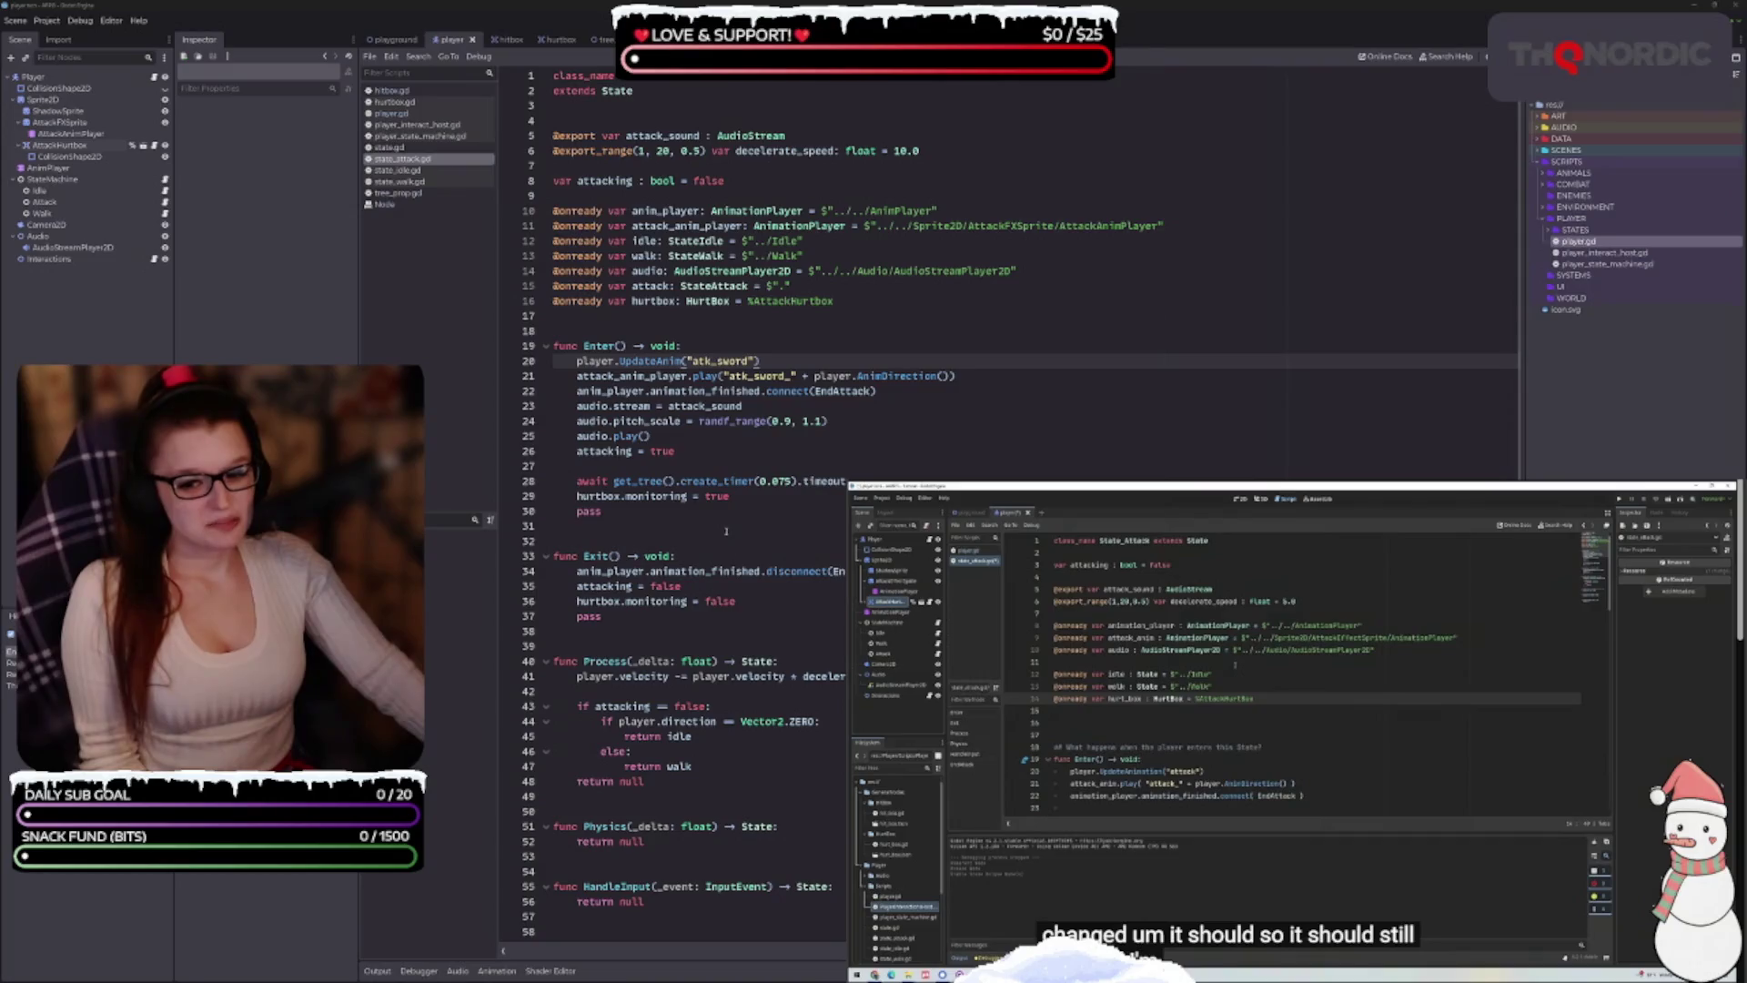
click(728, 465)
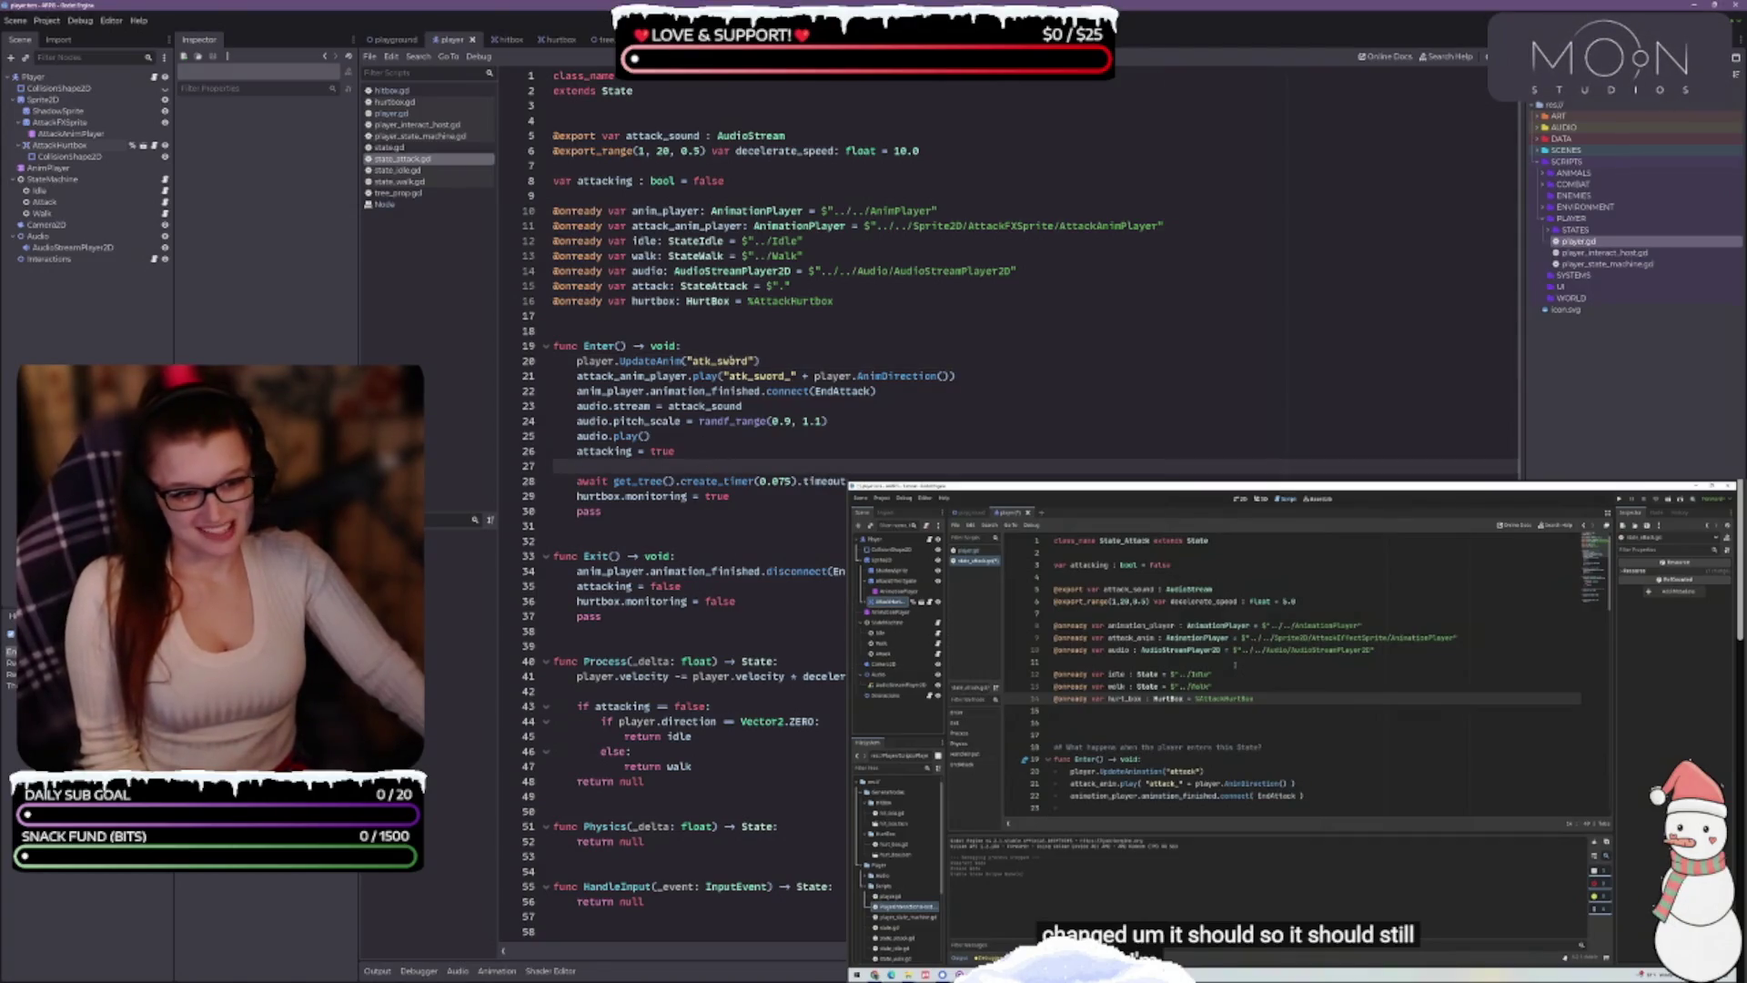
click(733, 344)
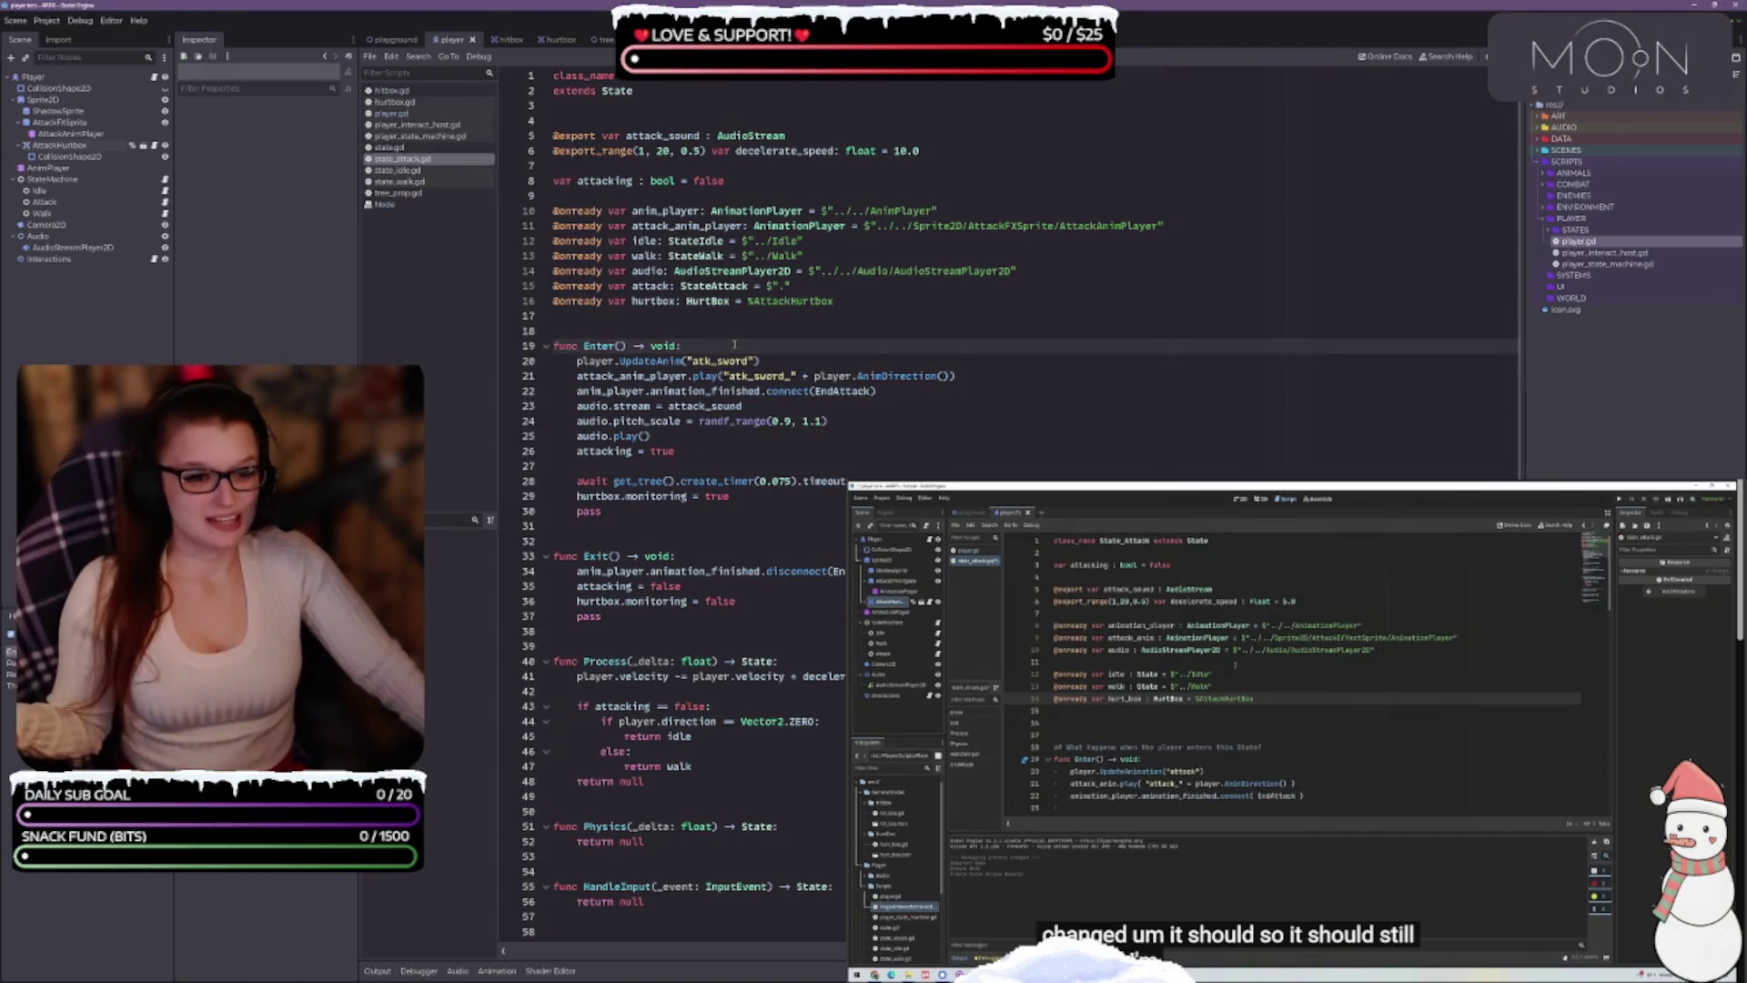
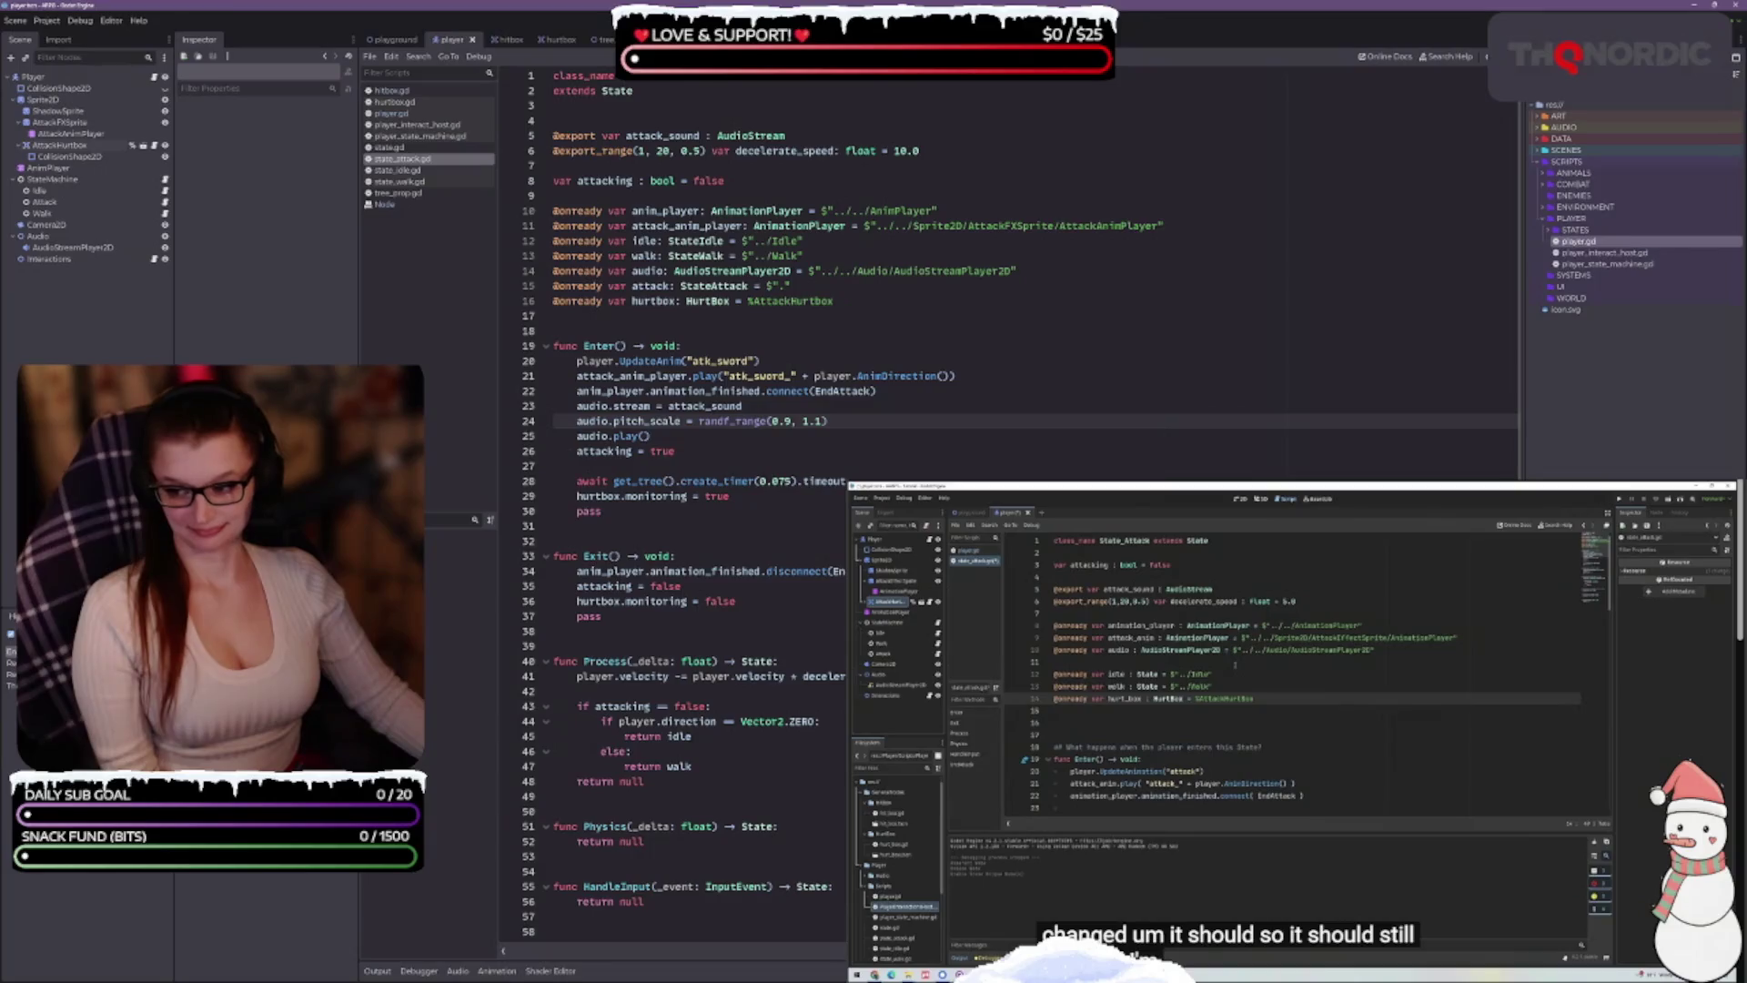
Check the design notes, then show the playground map in the 2D view
key(alt+Tab)
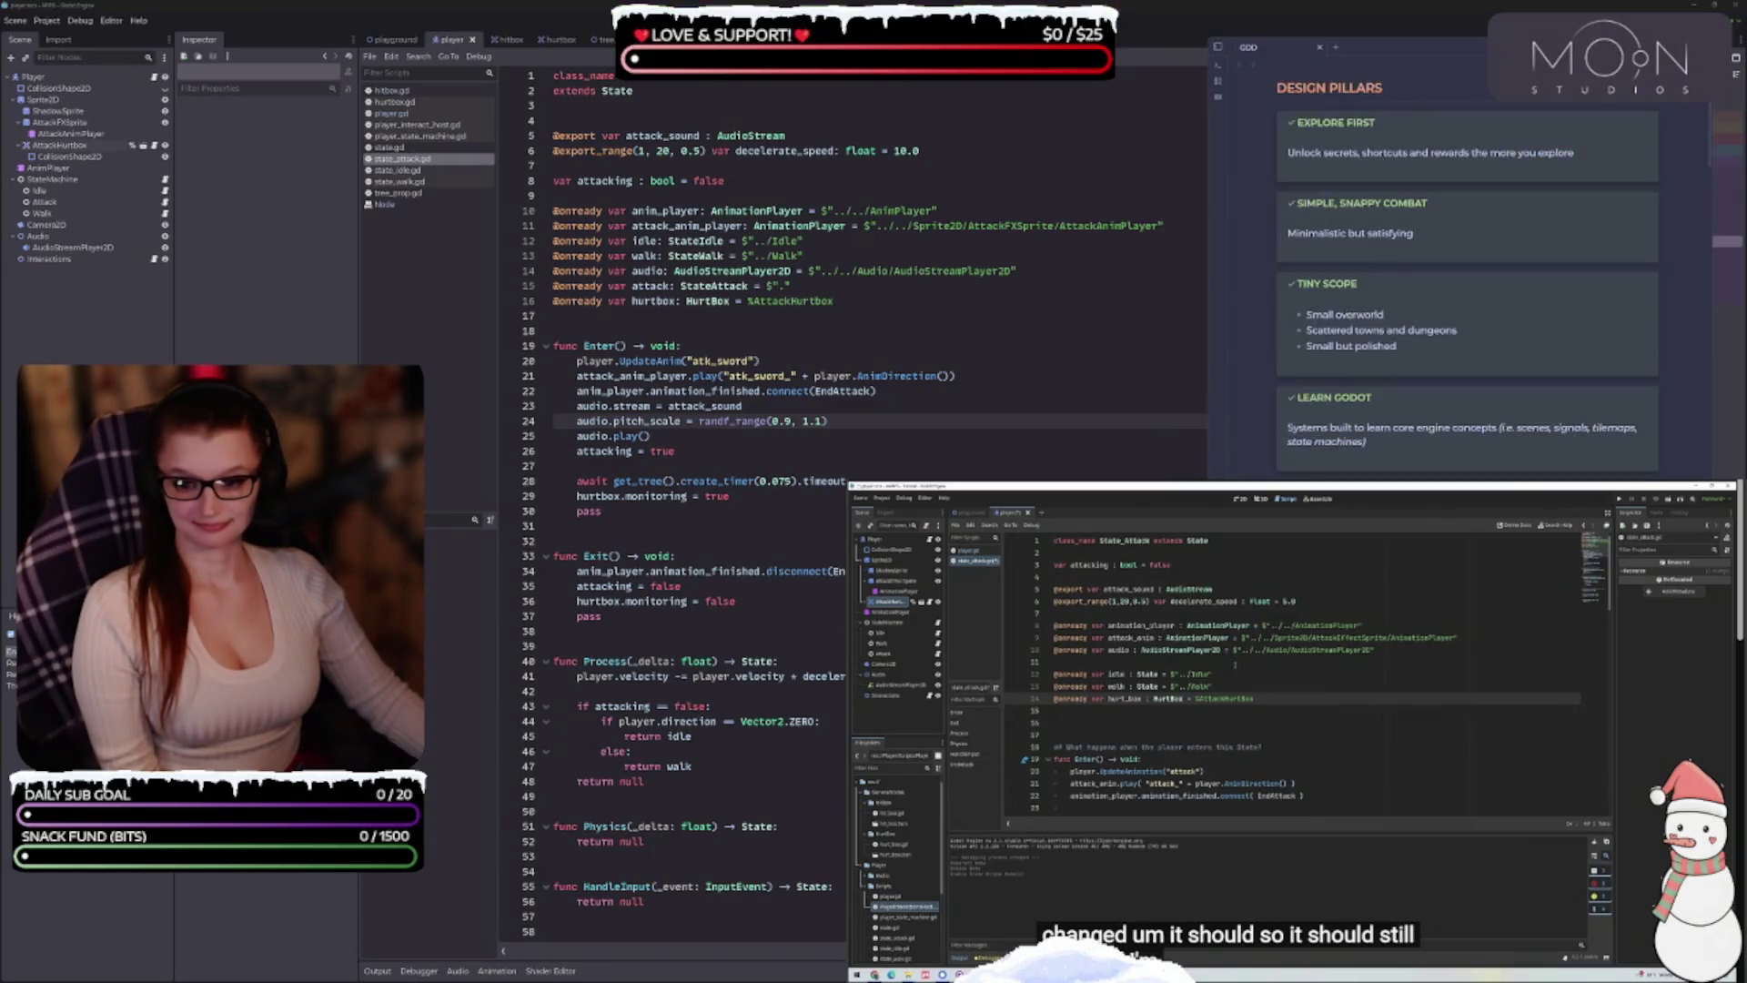
click(650, 436)
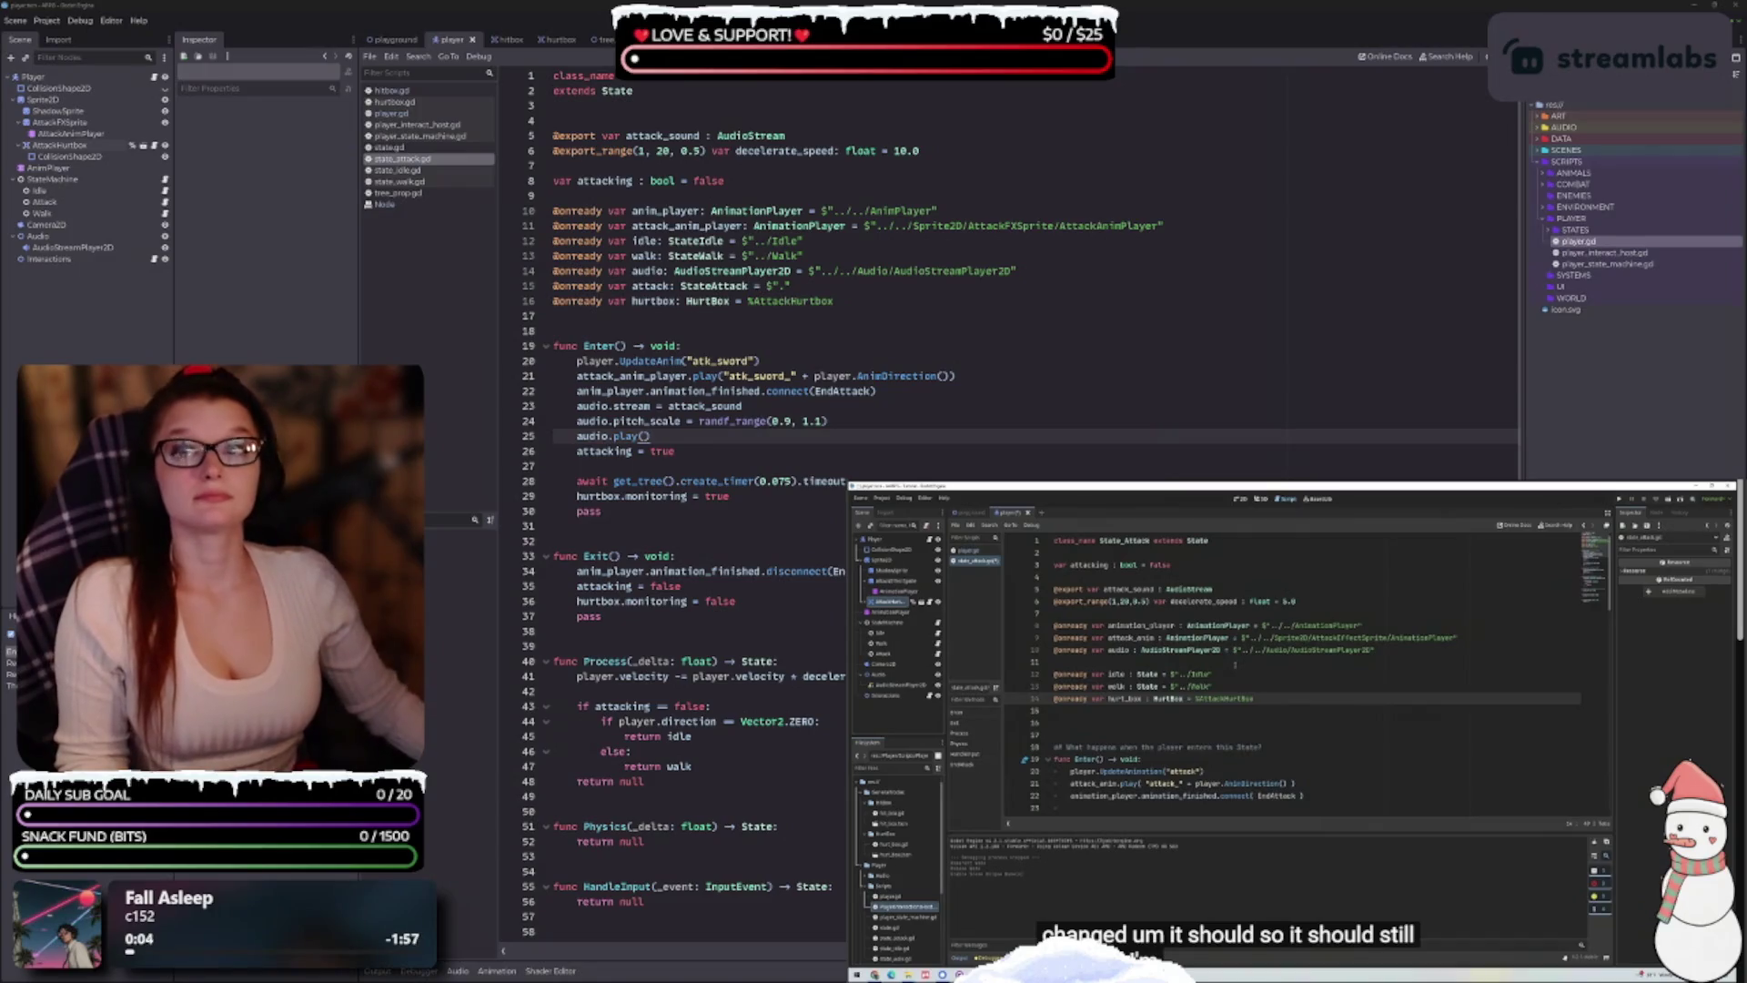
click(400, 40)
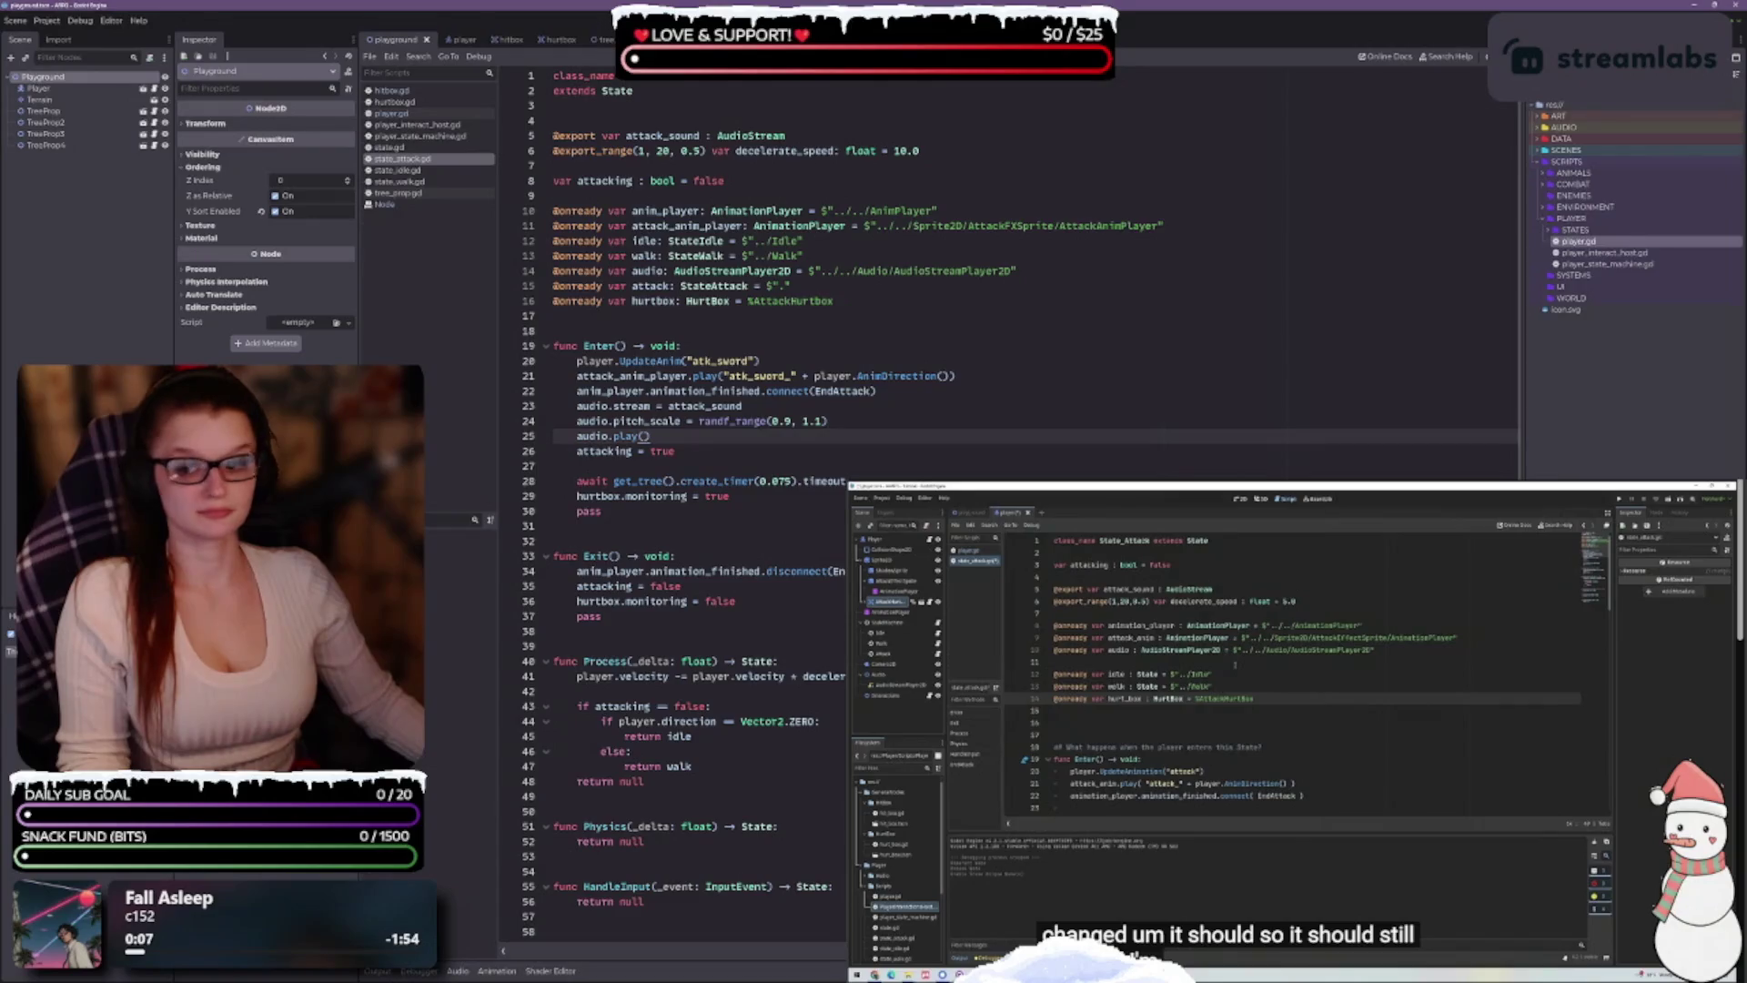
key(ctrl+F1)
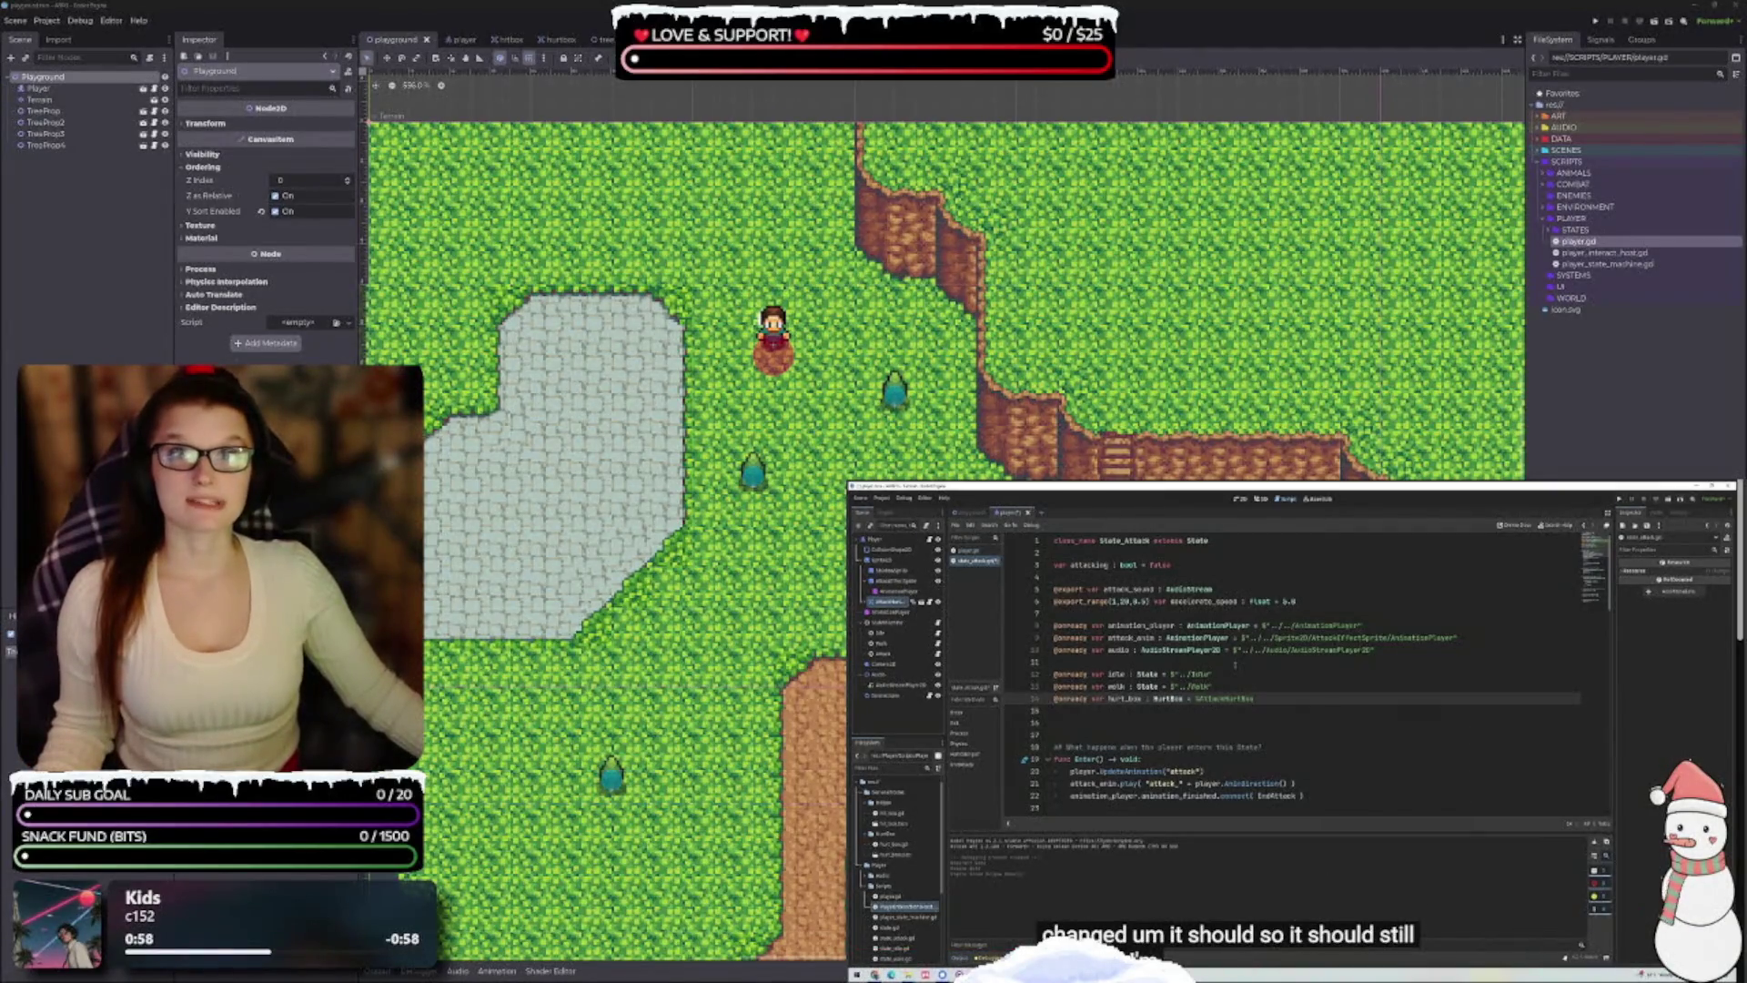
Follow the tutorial while comparing the hurtbox scene's properties with the playground scene
click(1248, 769)
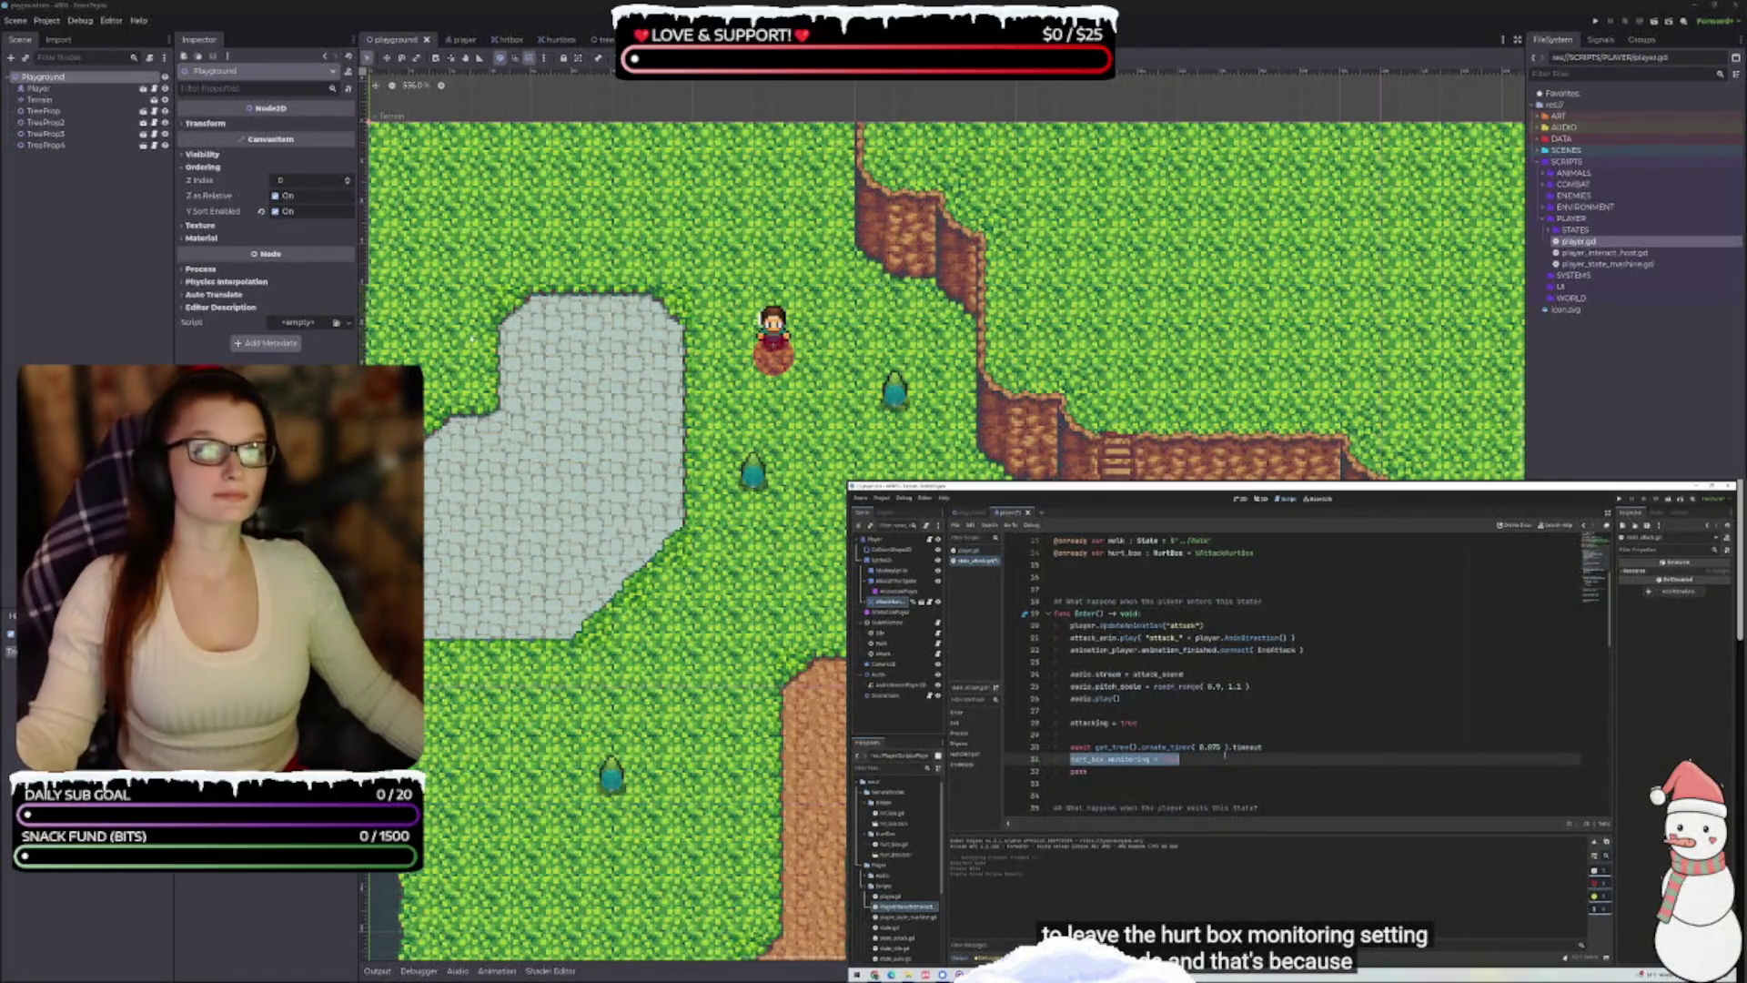
click(551, 41)
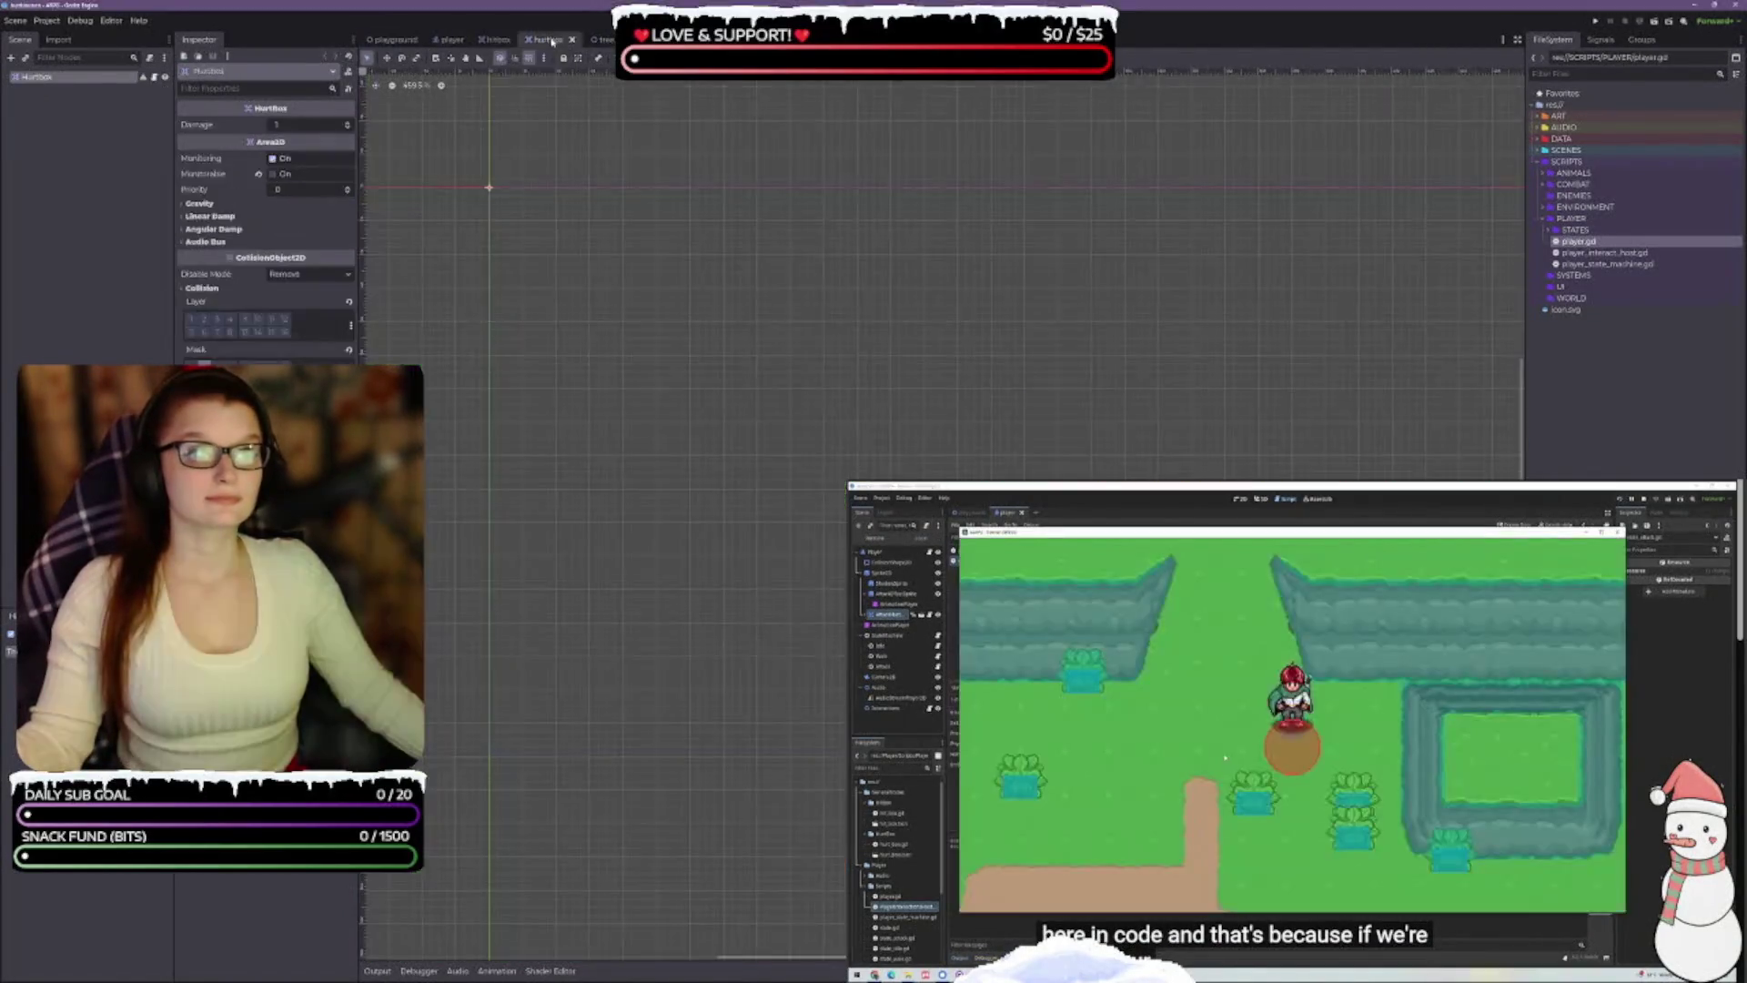
click(393, 43)
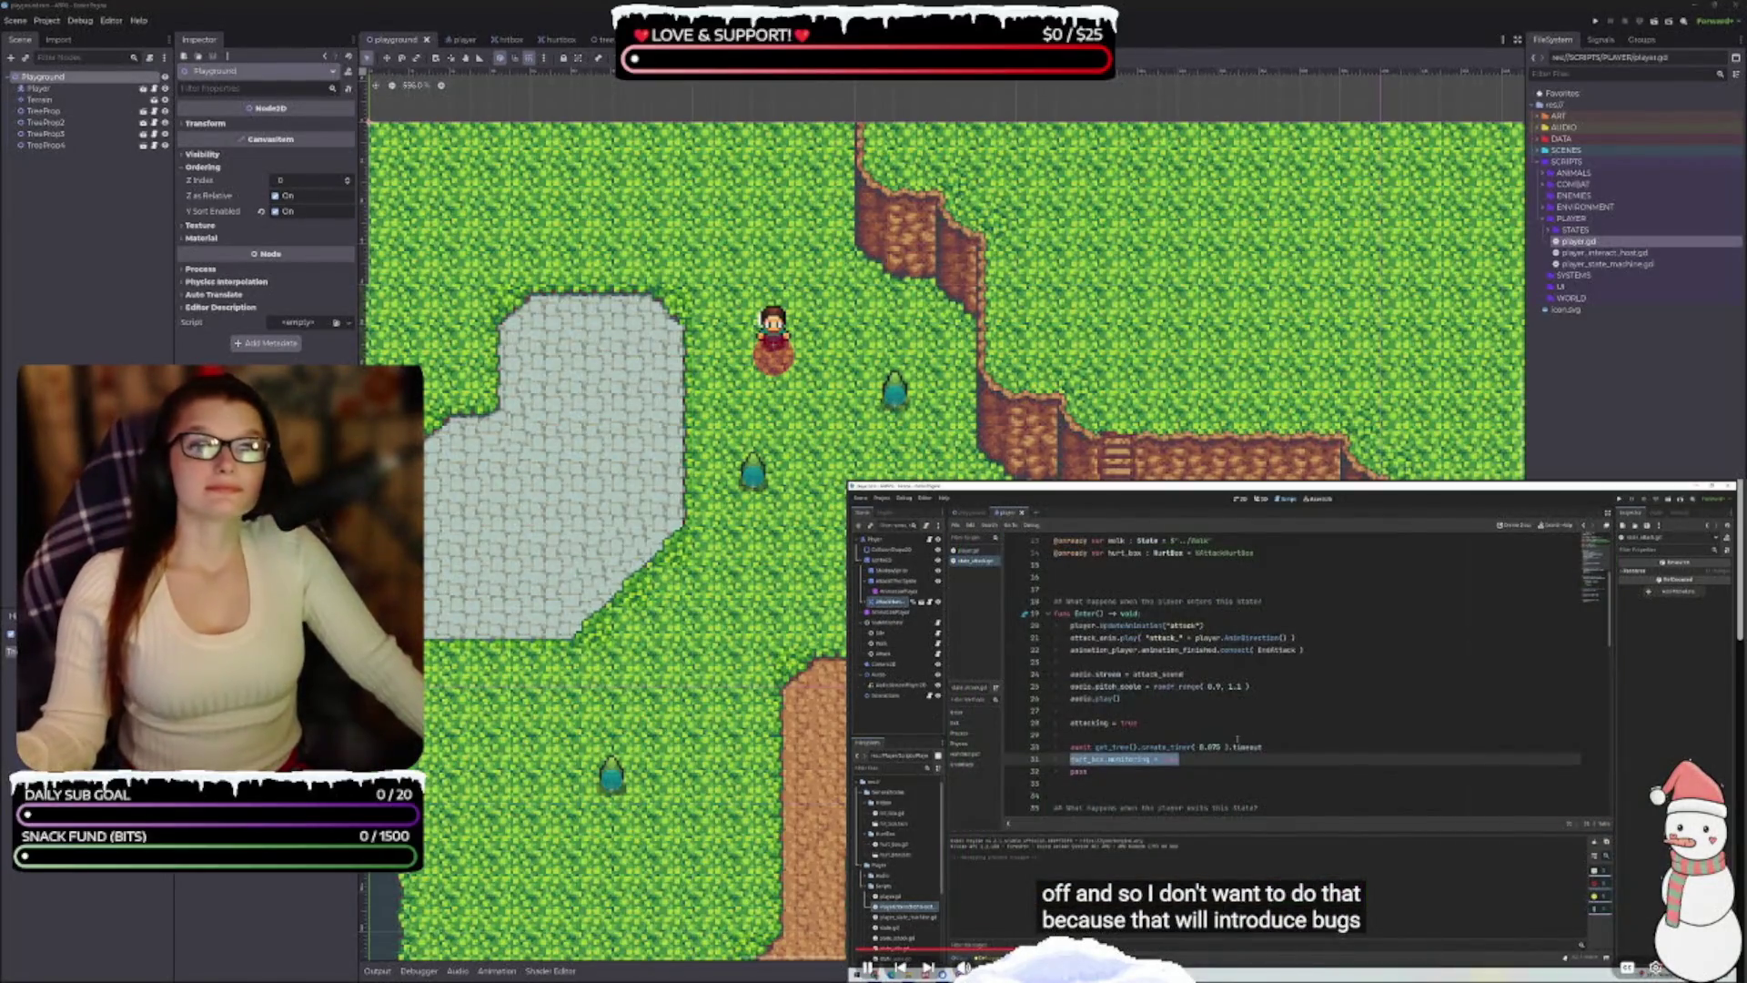
click(1235, 743)
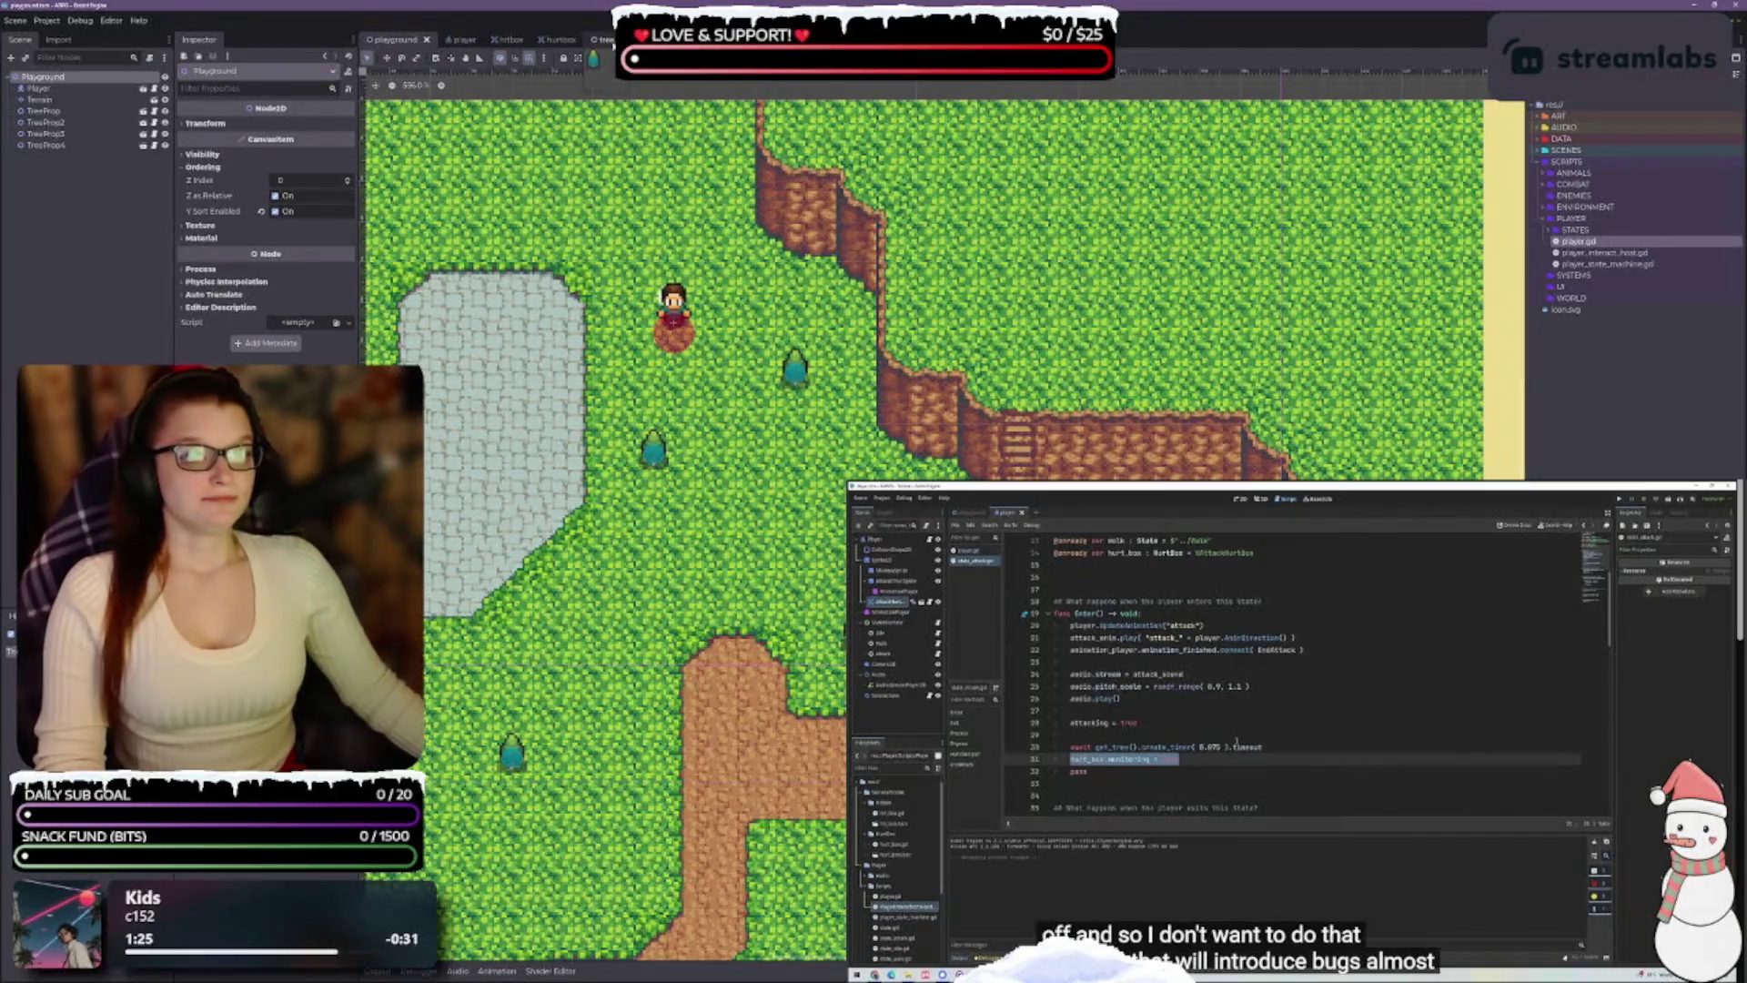
In state_attack.gd, set hurtbox.monitoring true after the 0.075 s timer and false in Exit()
click(597, 39)
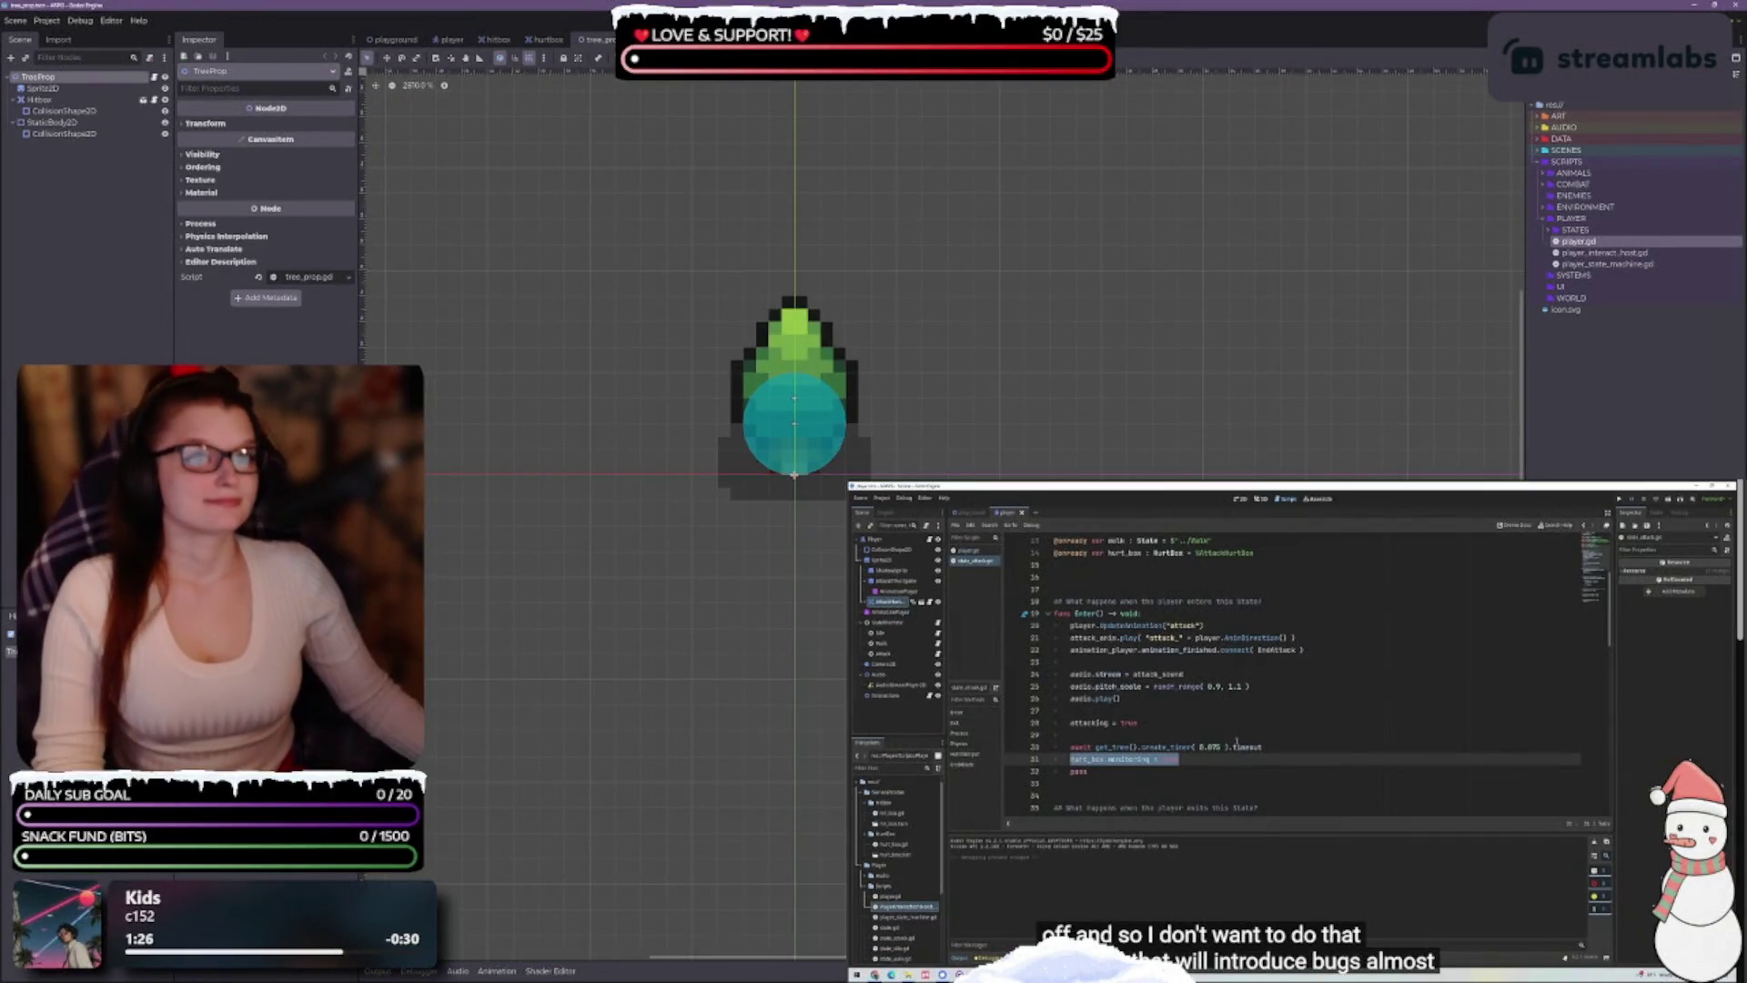
click(634, 39)
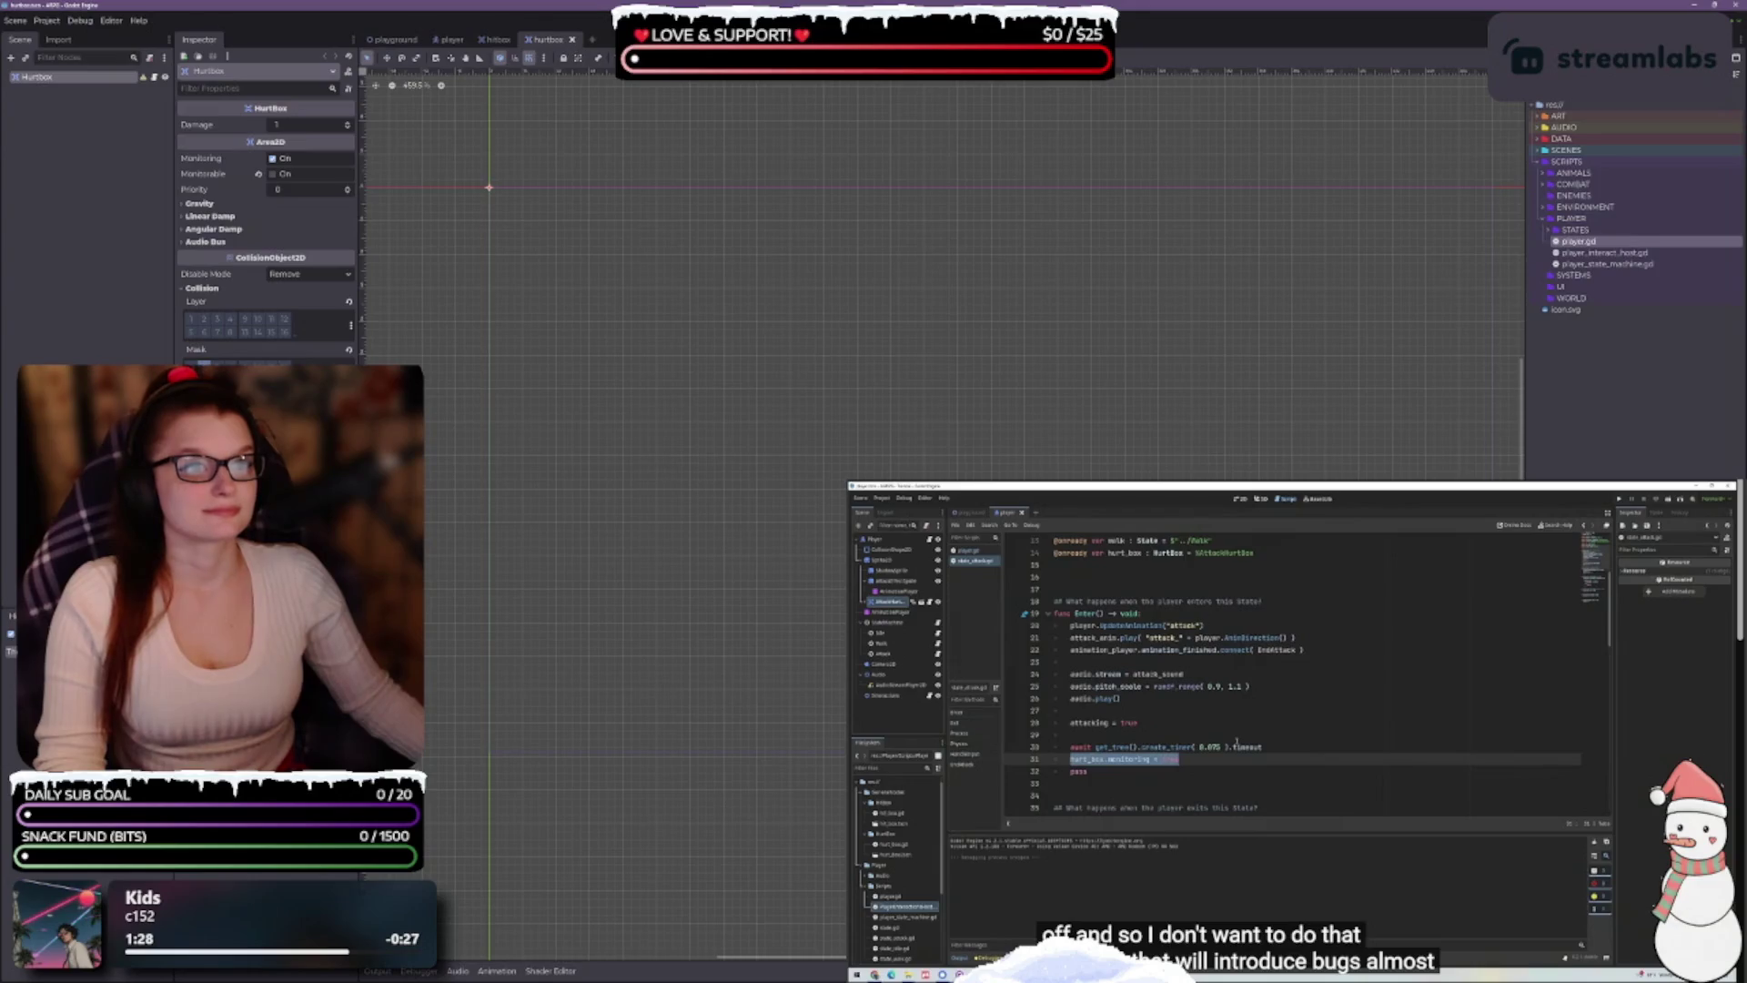
key(ctrl+F3)
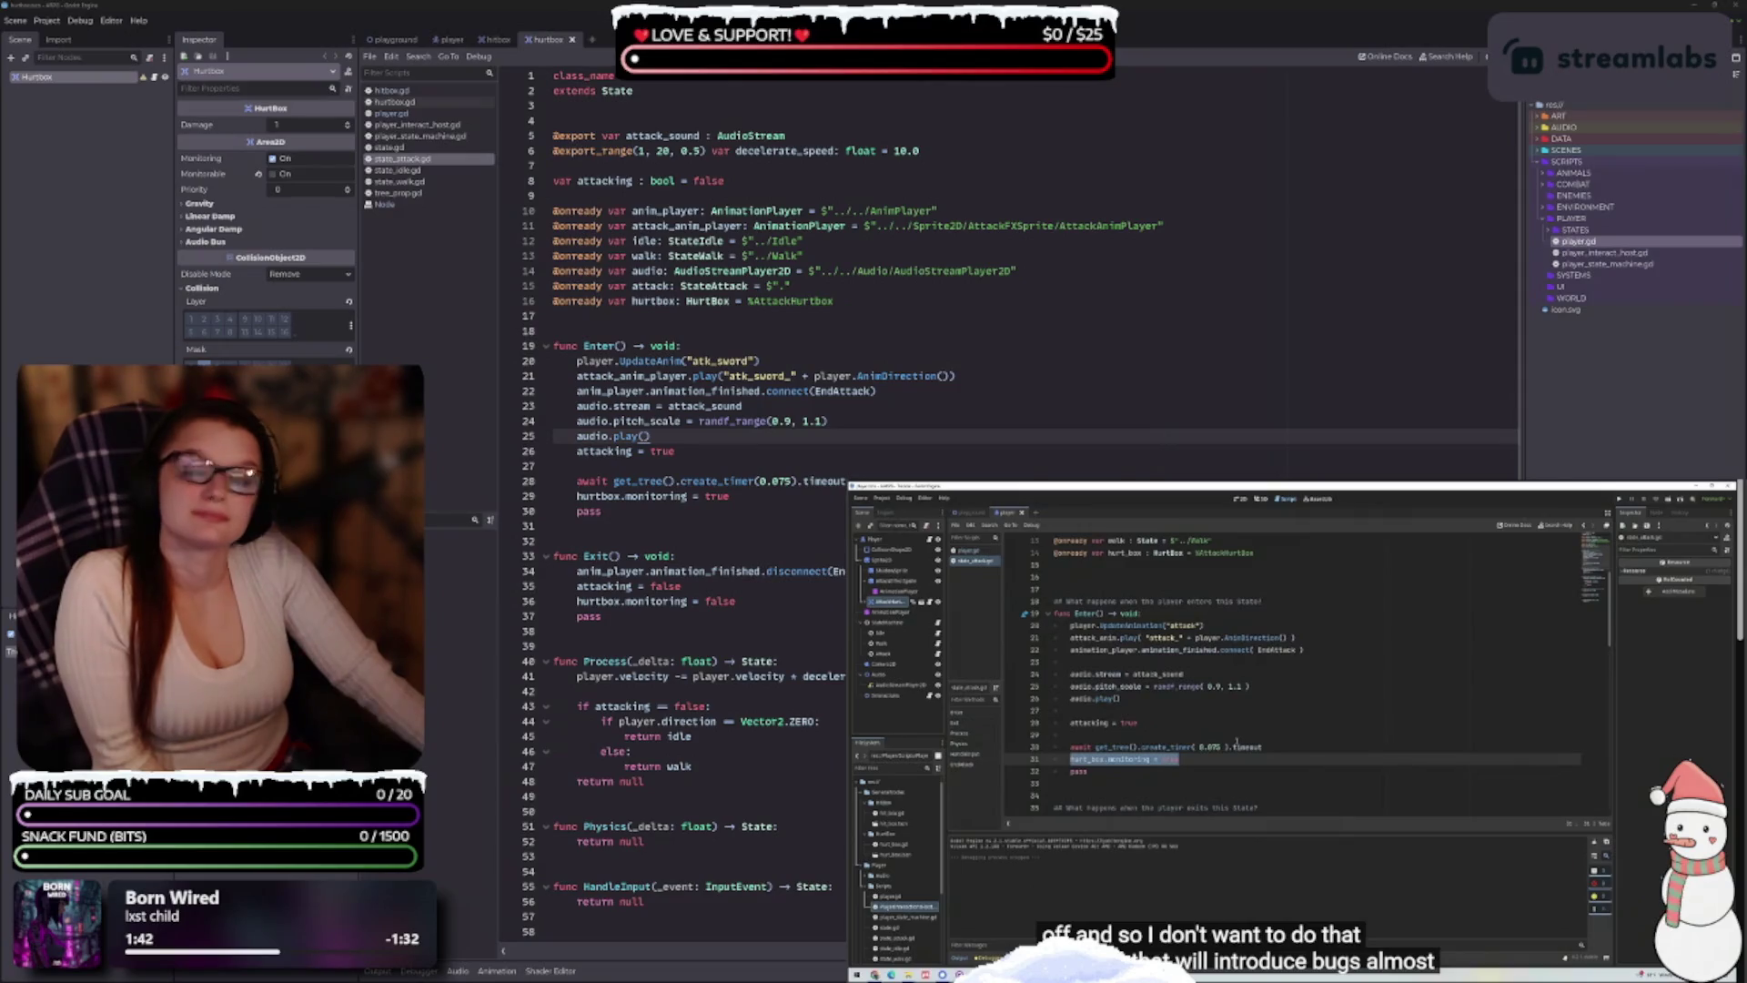
drag(0, 161, 923, 161)
Zoom in on bomb.png to inspect the bomb and explosion frames up close
scroll(881, 491, up, 5)
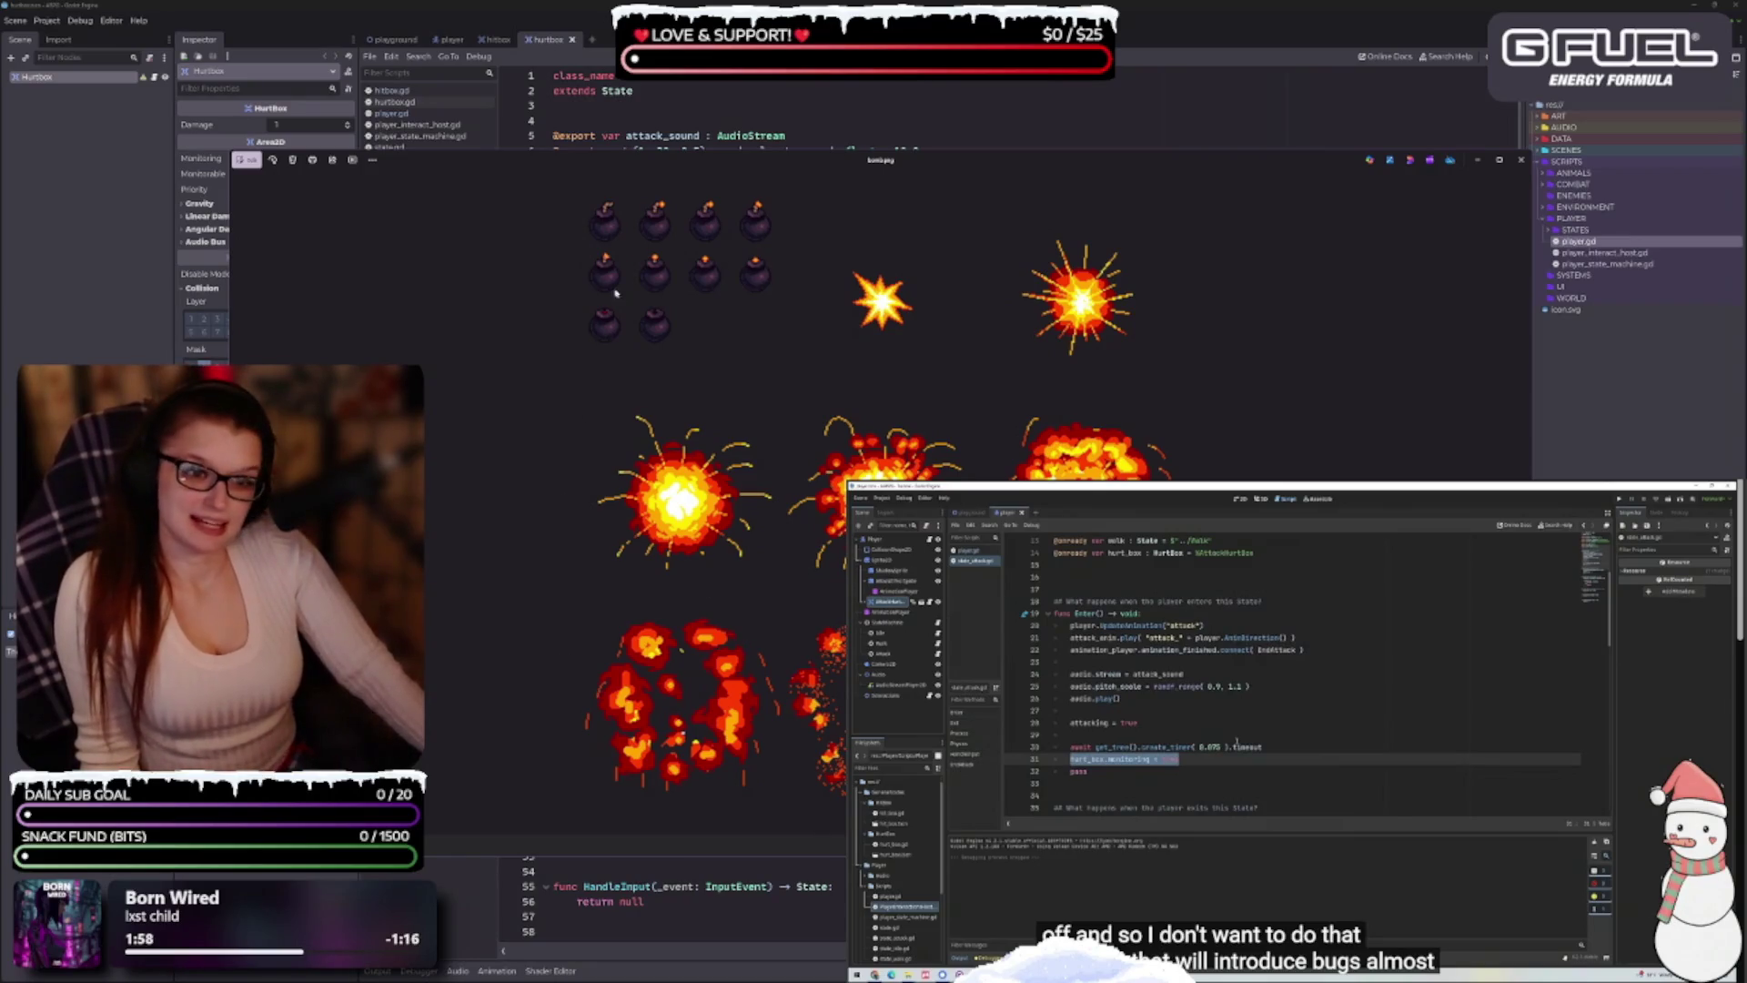
scroll(652, 378, up, 4)
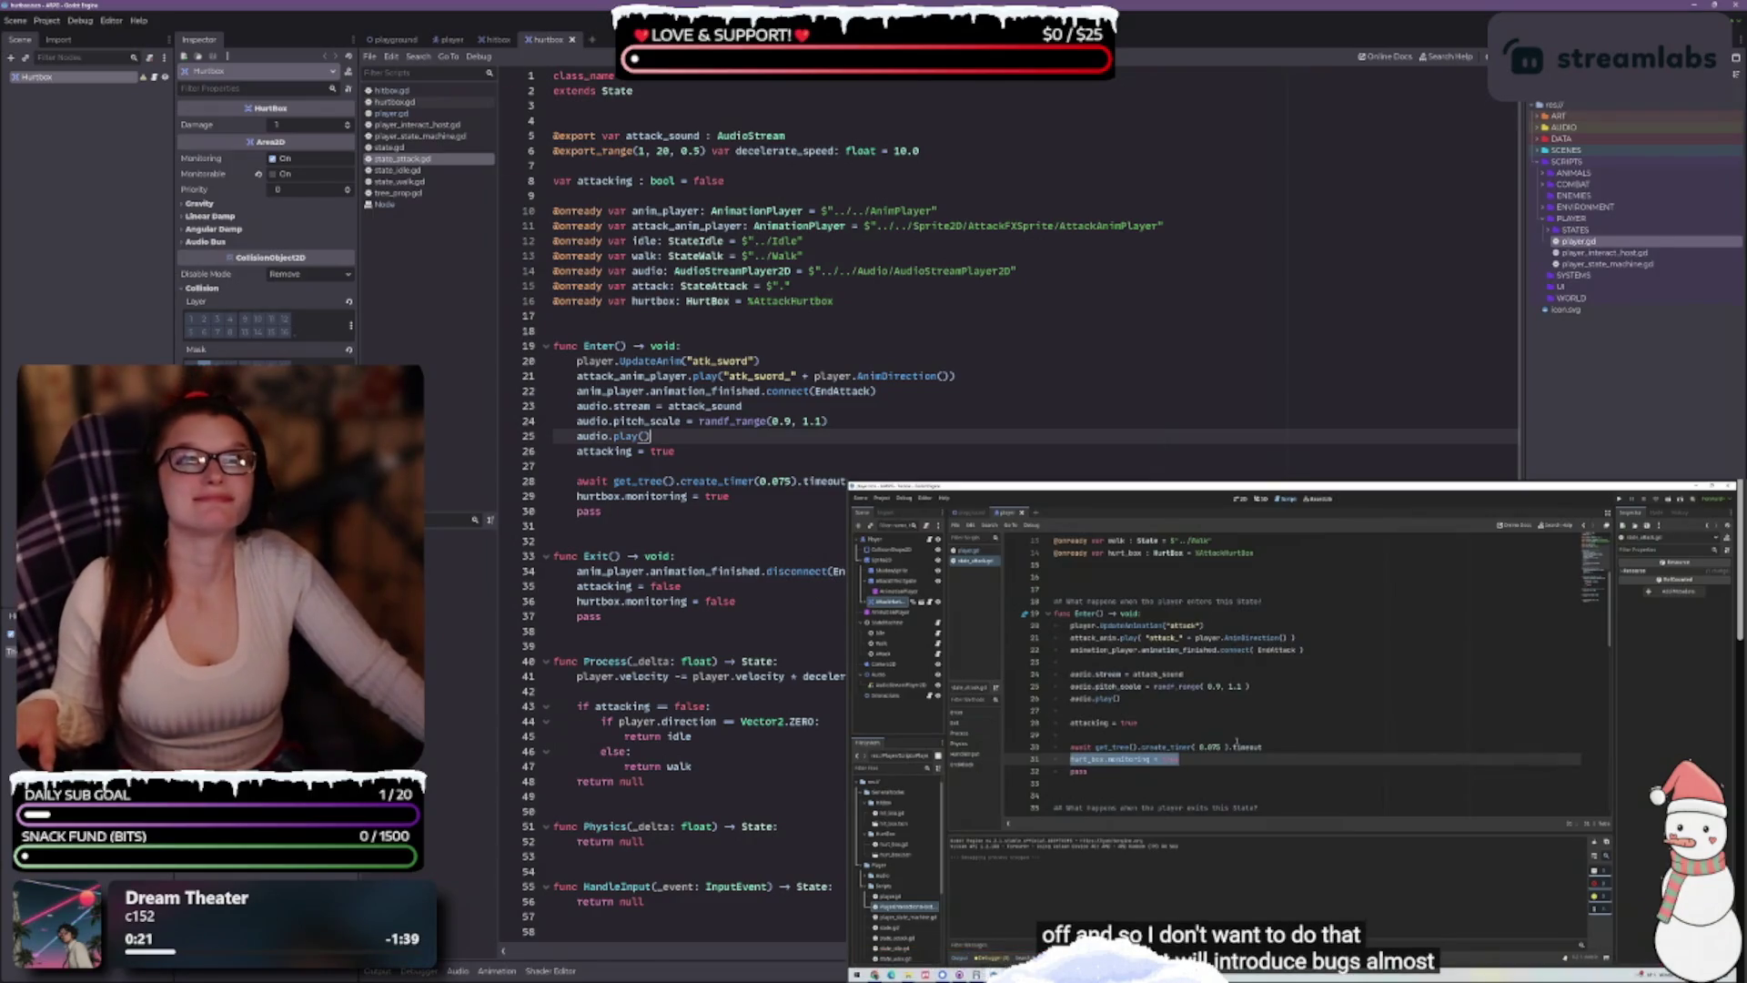
Finish the attack script's hurtbox.monitoring toggling (true in Enter, false in Exit), then return to 2D
mouse_move(1413, 693)
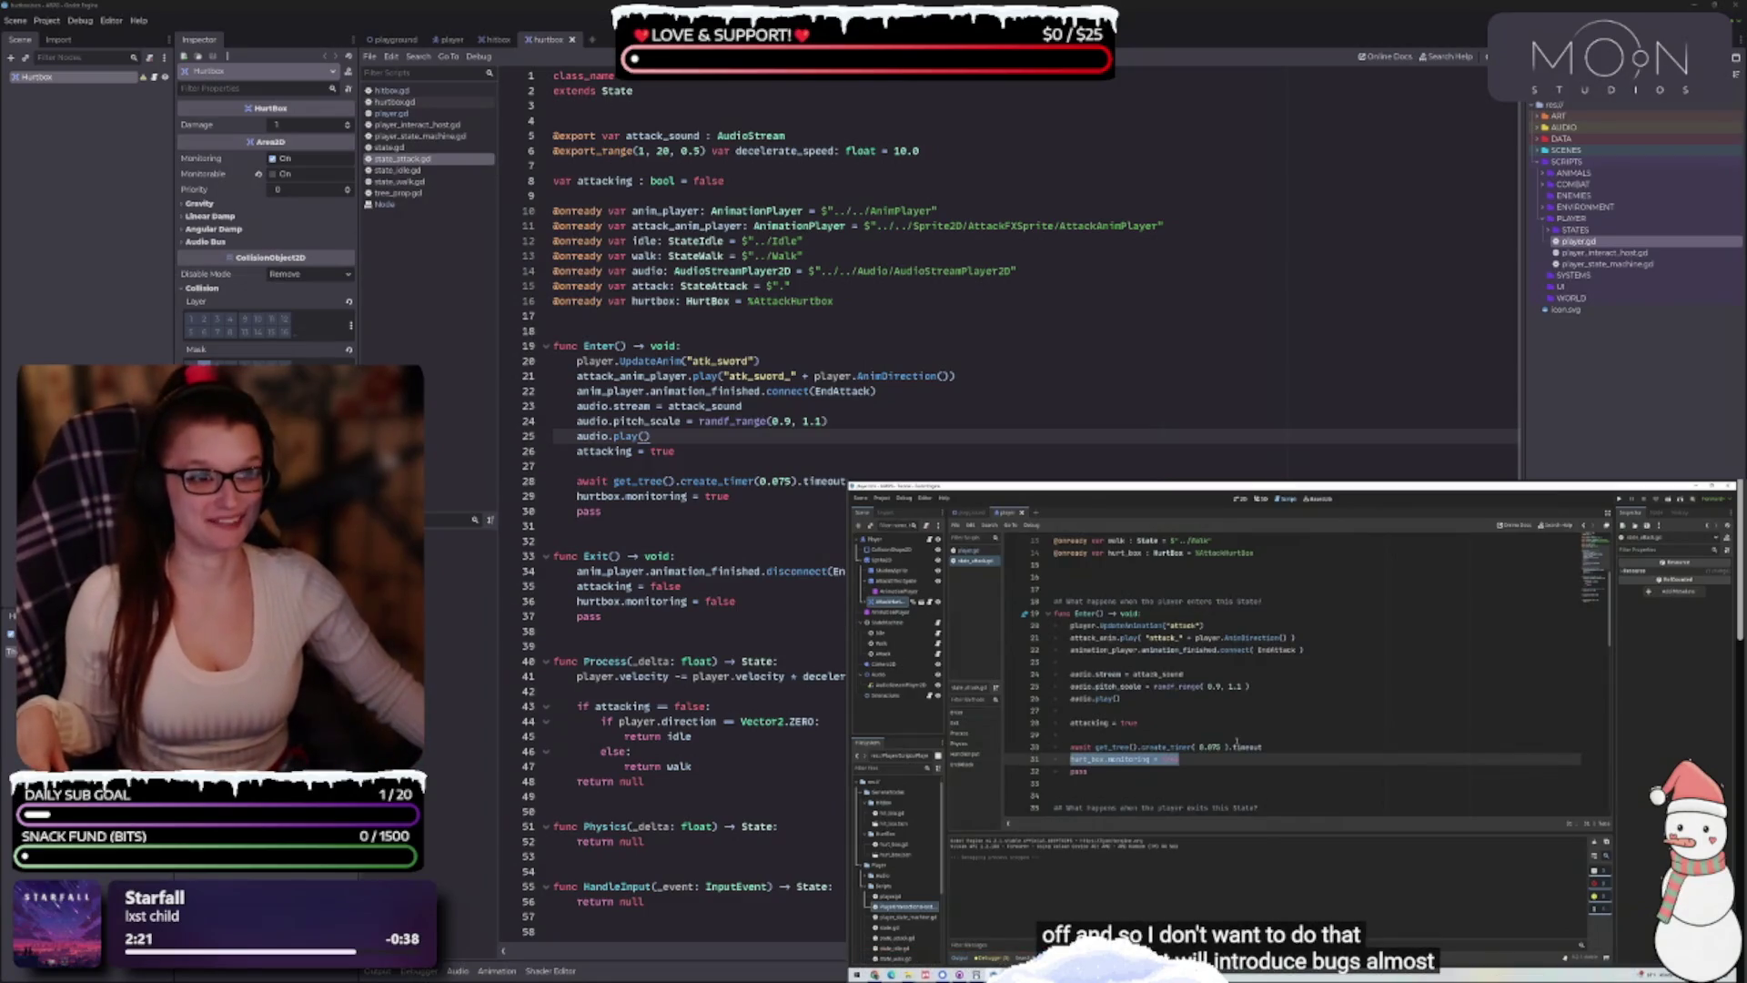
key(ctrl+F1)
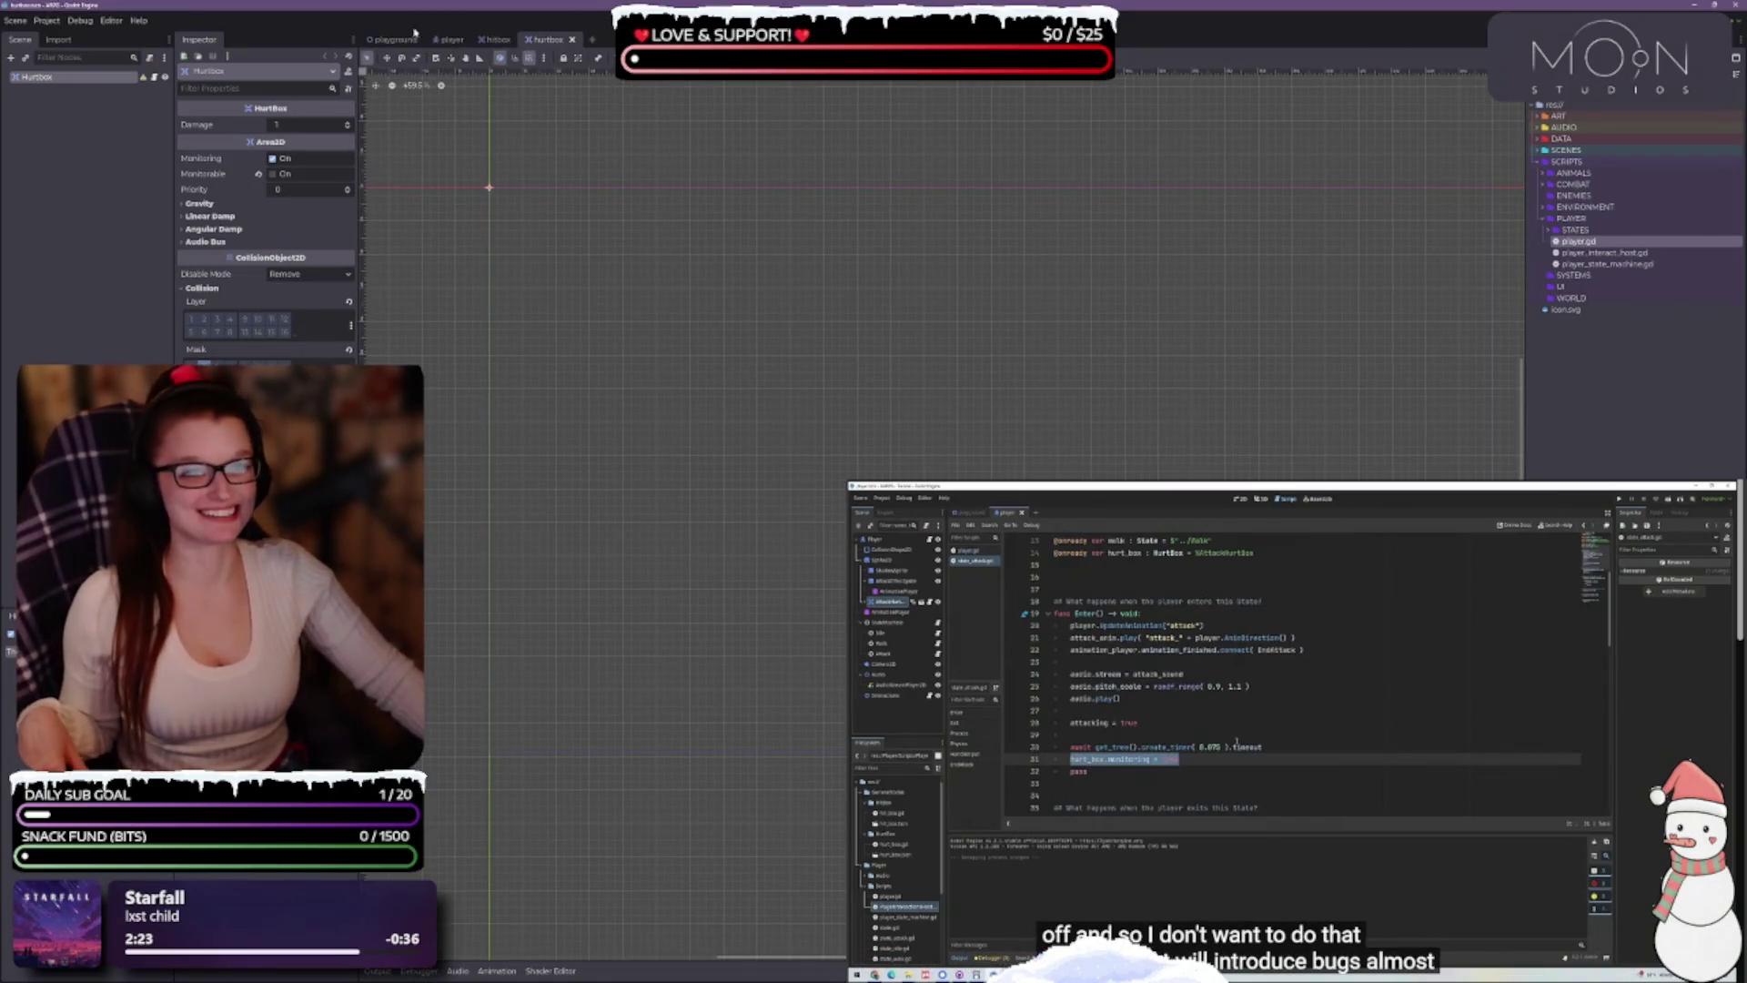
Go to the playground scene, resume the tutorial, then open the player scene
key(ctrl+Tab)
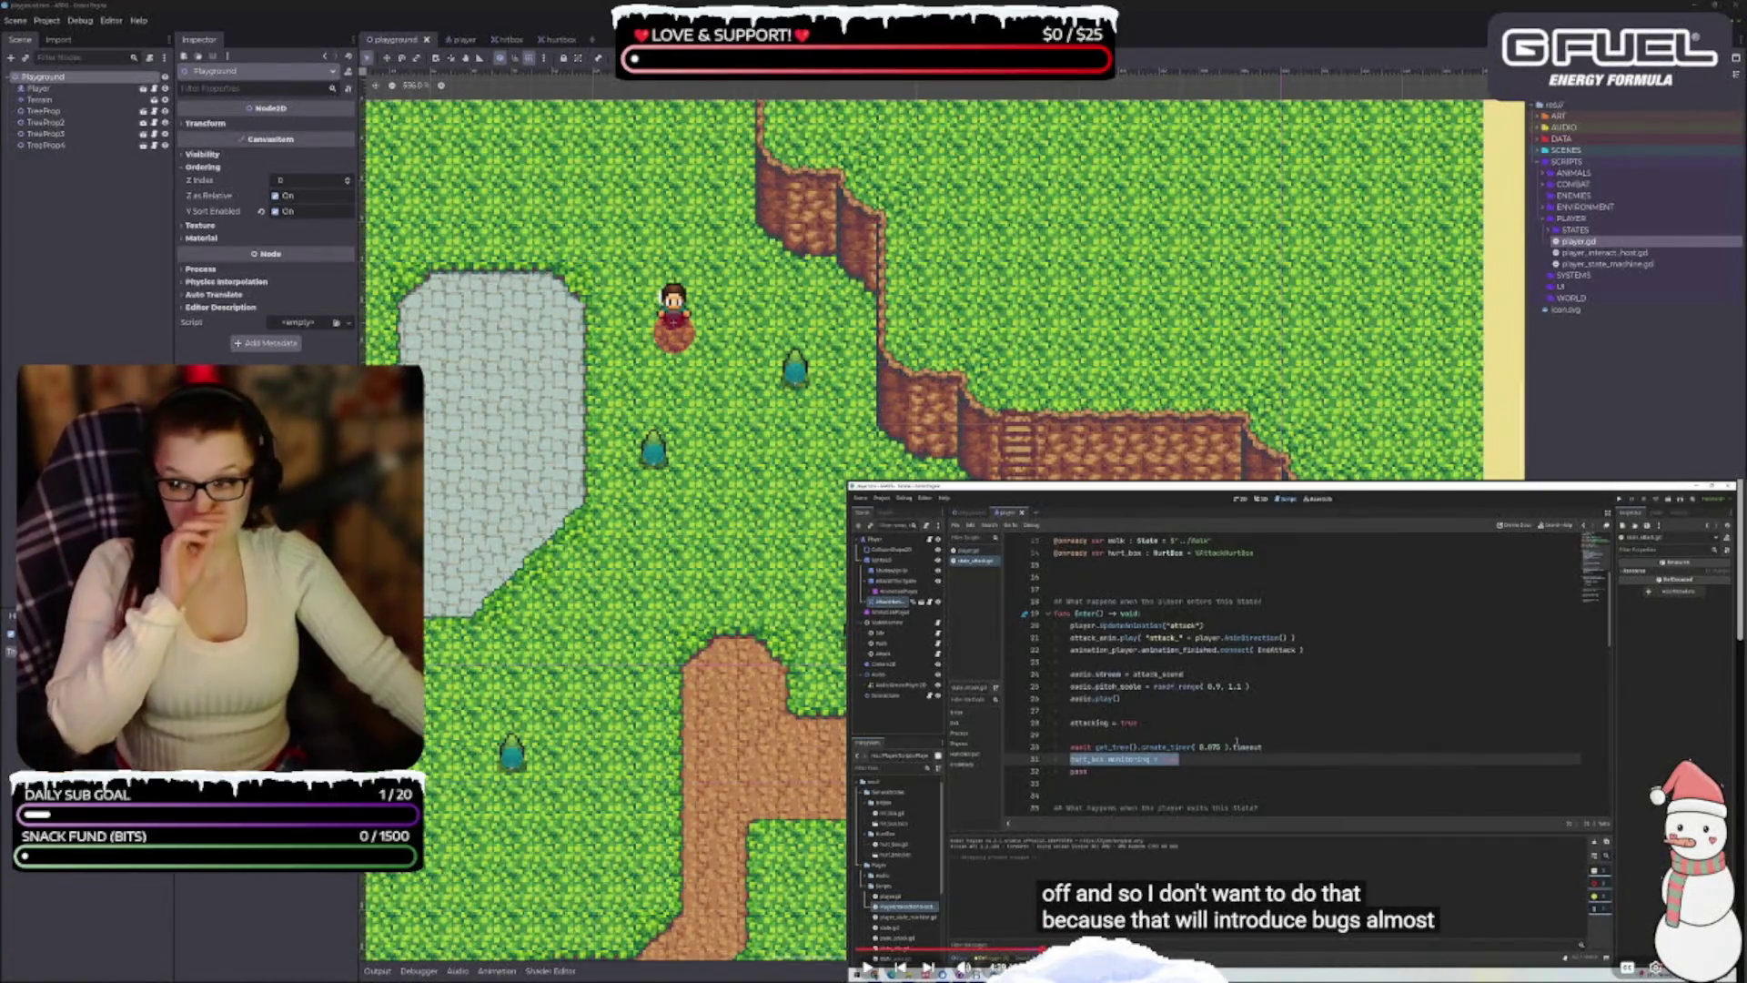
key(space)
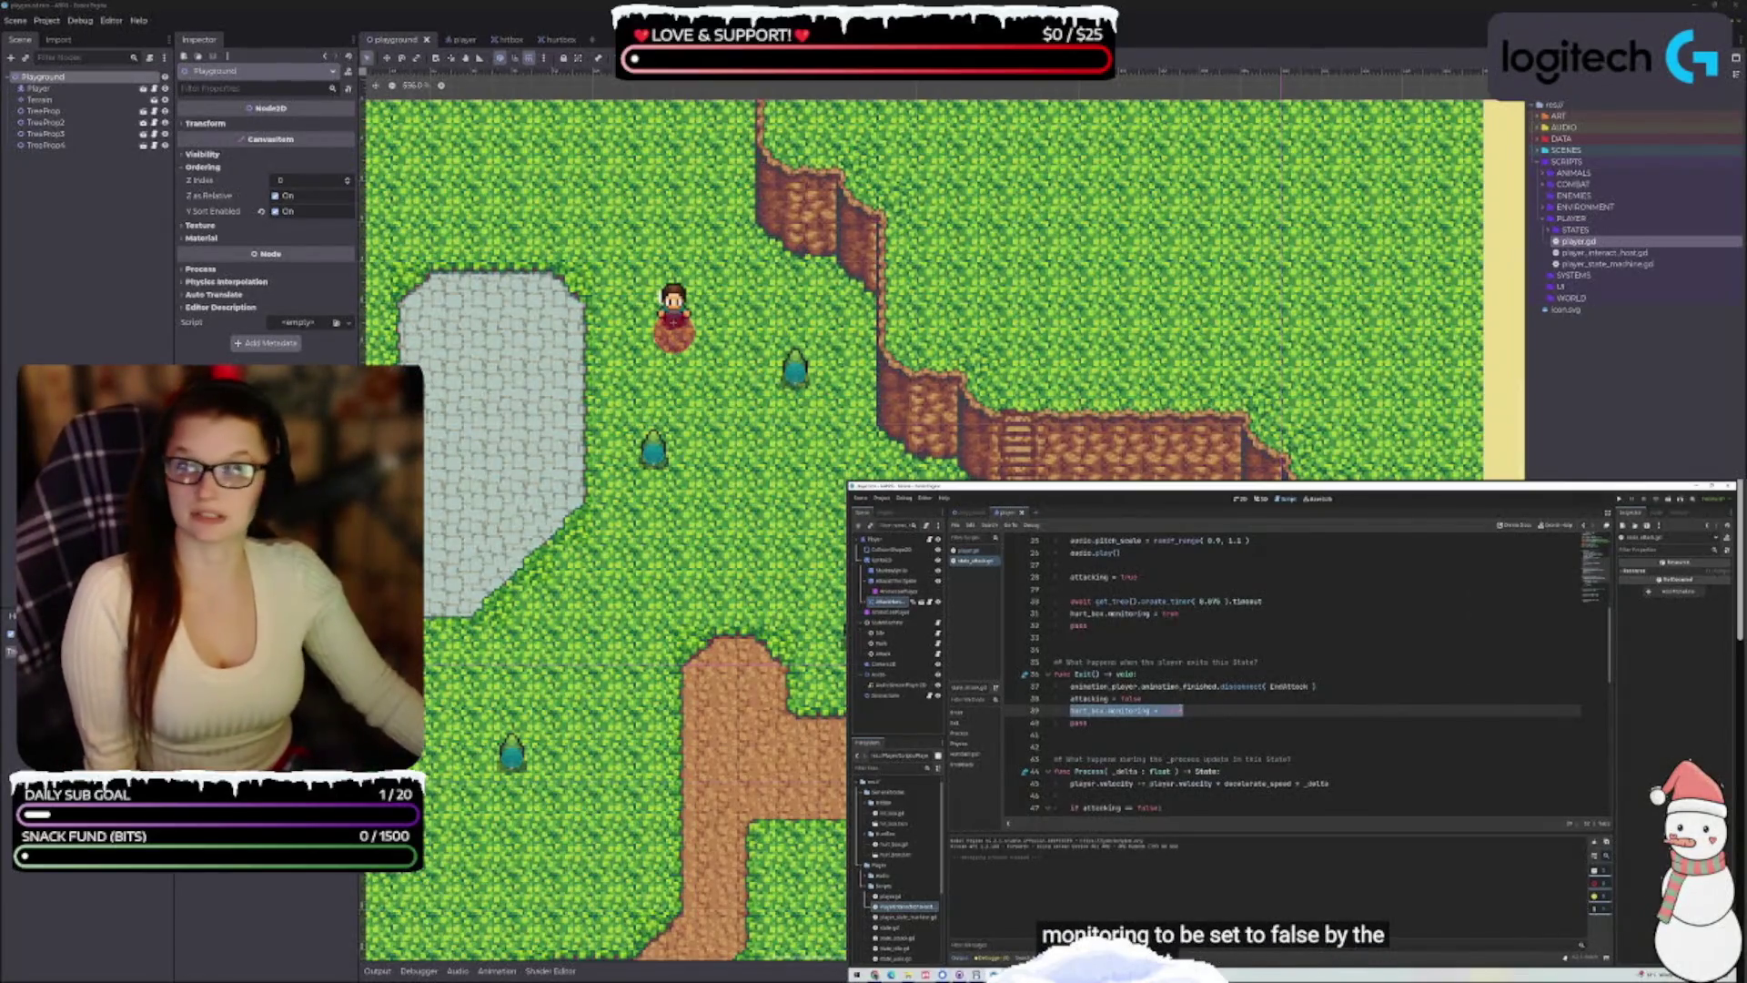
click(1237, 499)
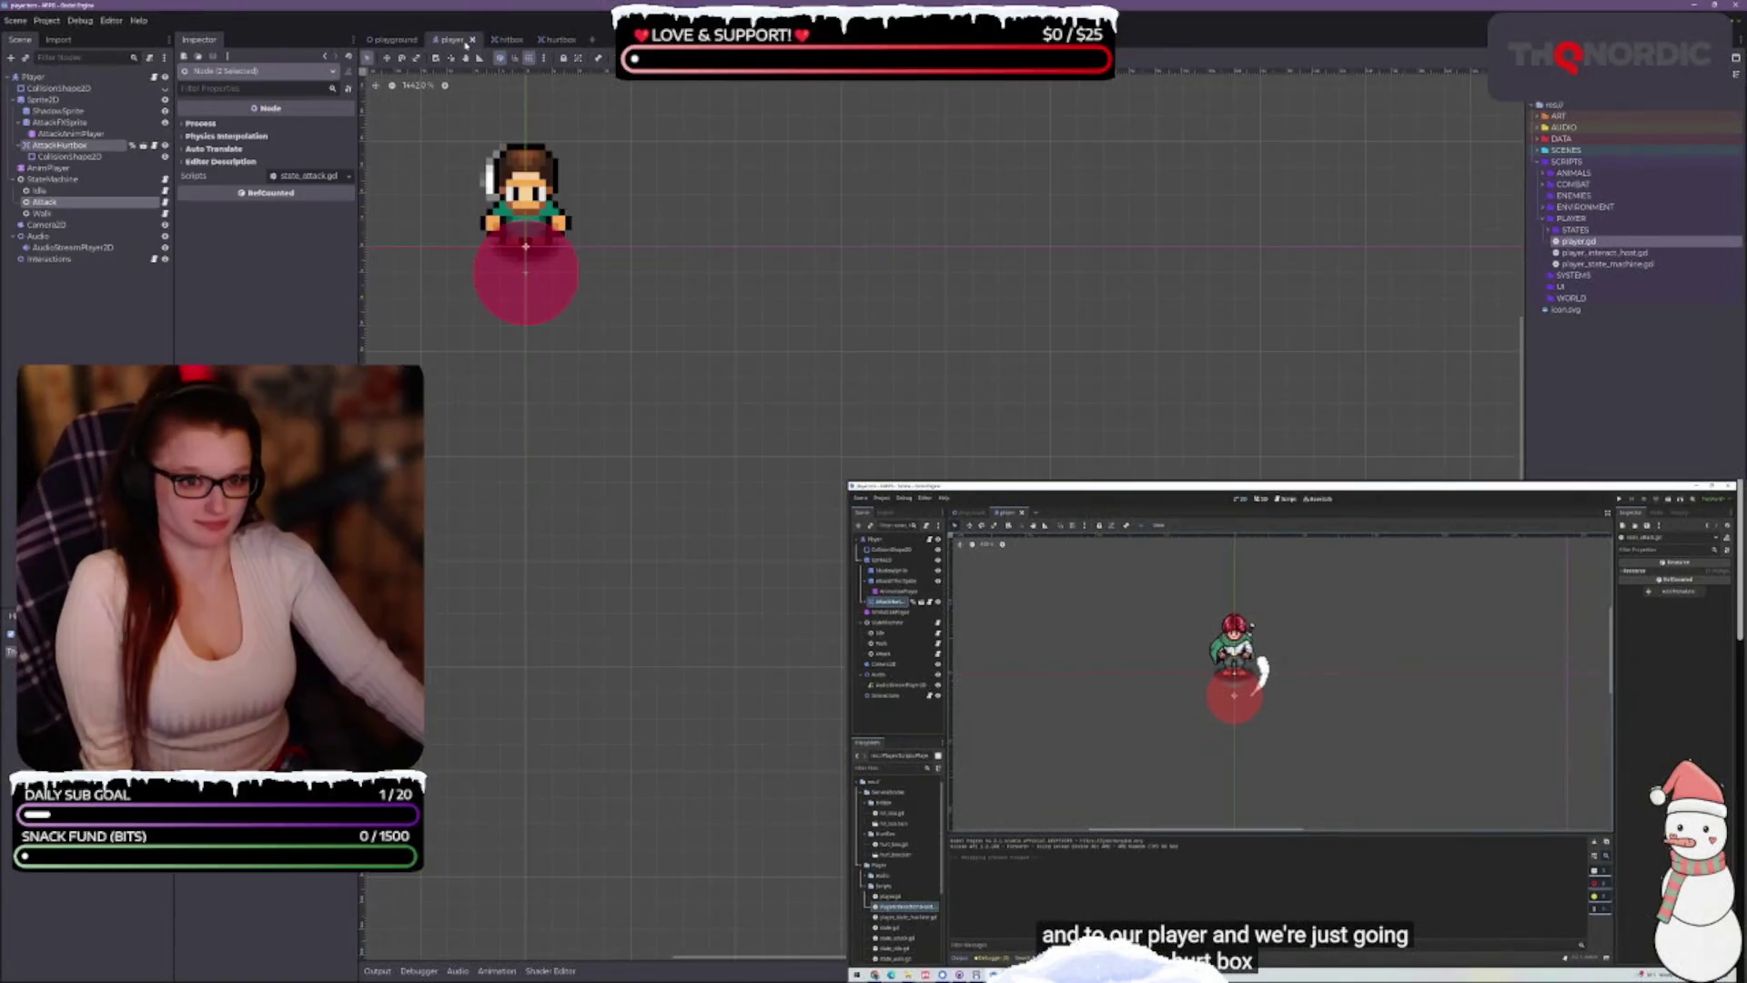
click(453, 39)
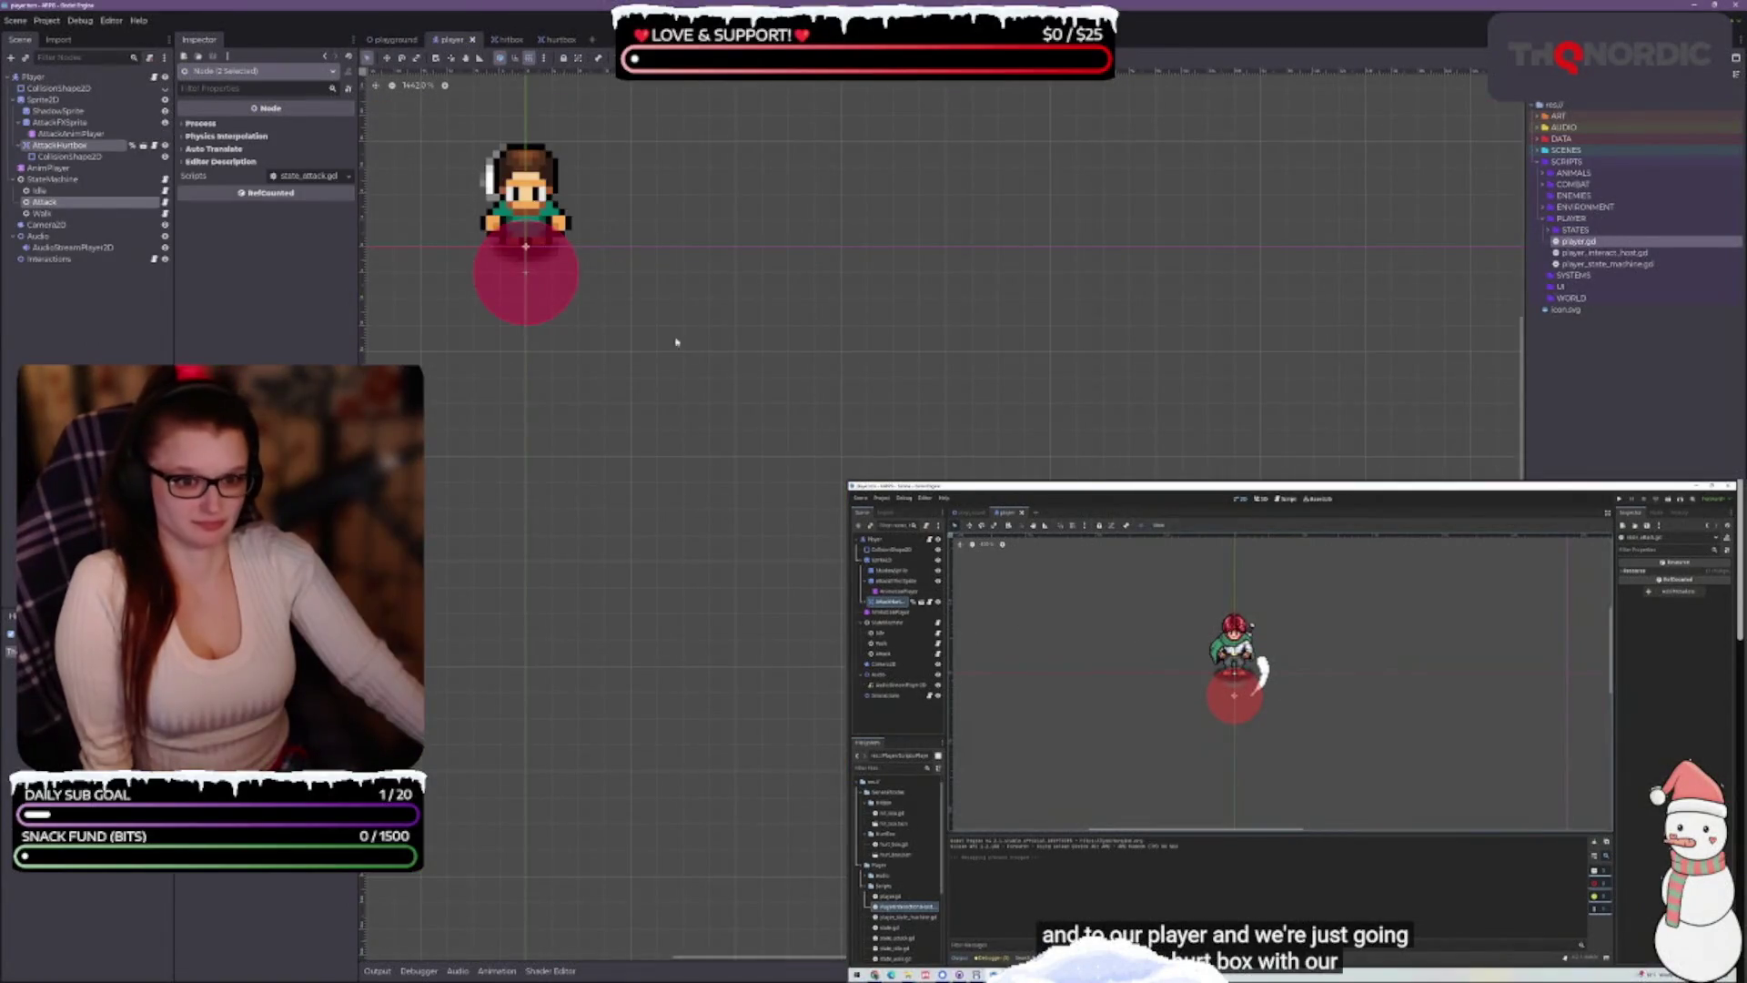
Centre the player sprite, select AnimPlayer and show its Animation panel
drag(692, 389, 752, 456)
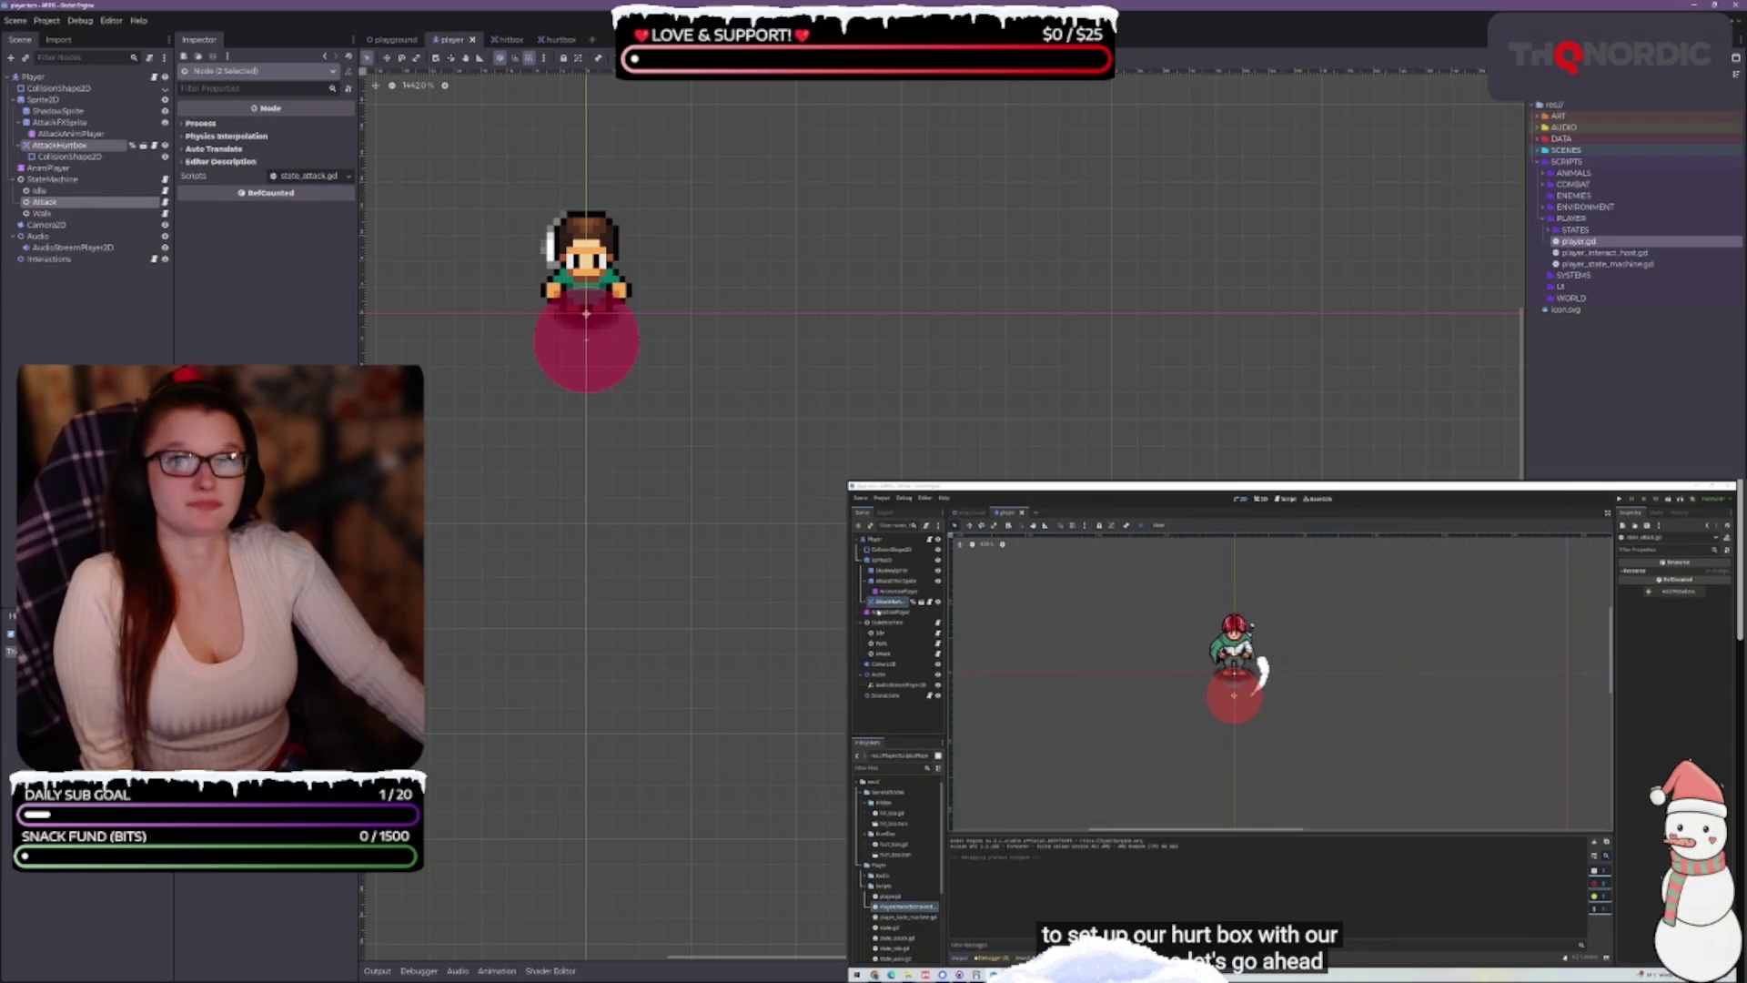
click(53, 168)
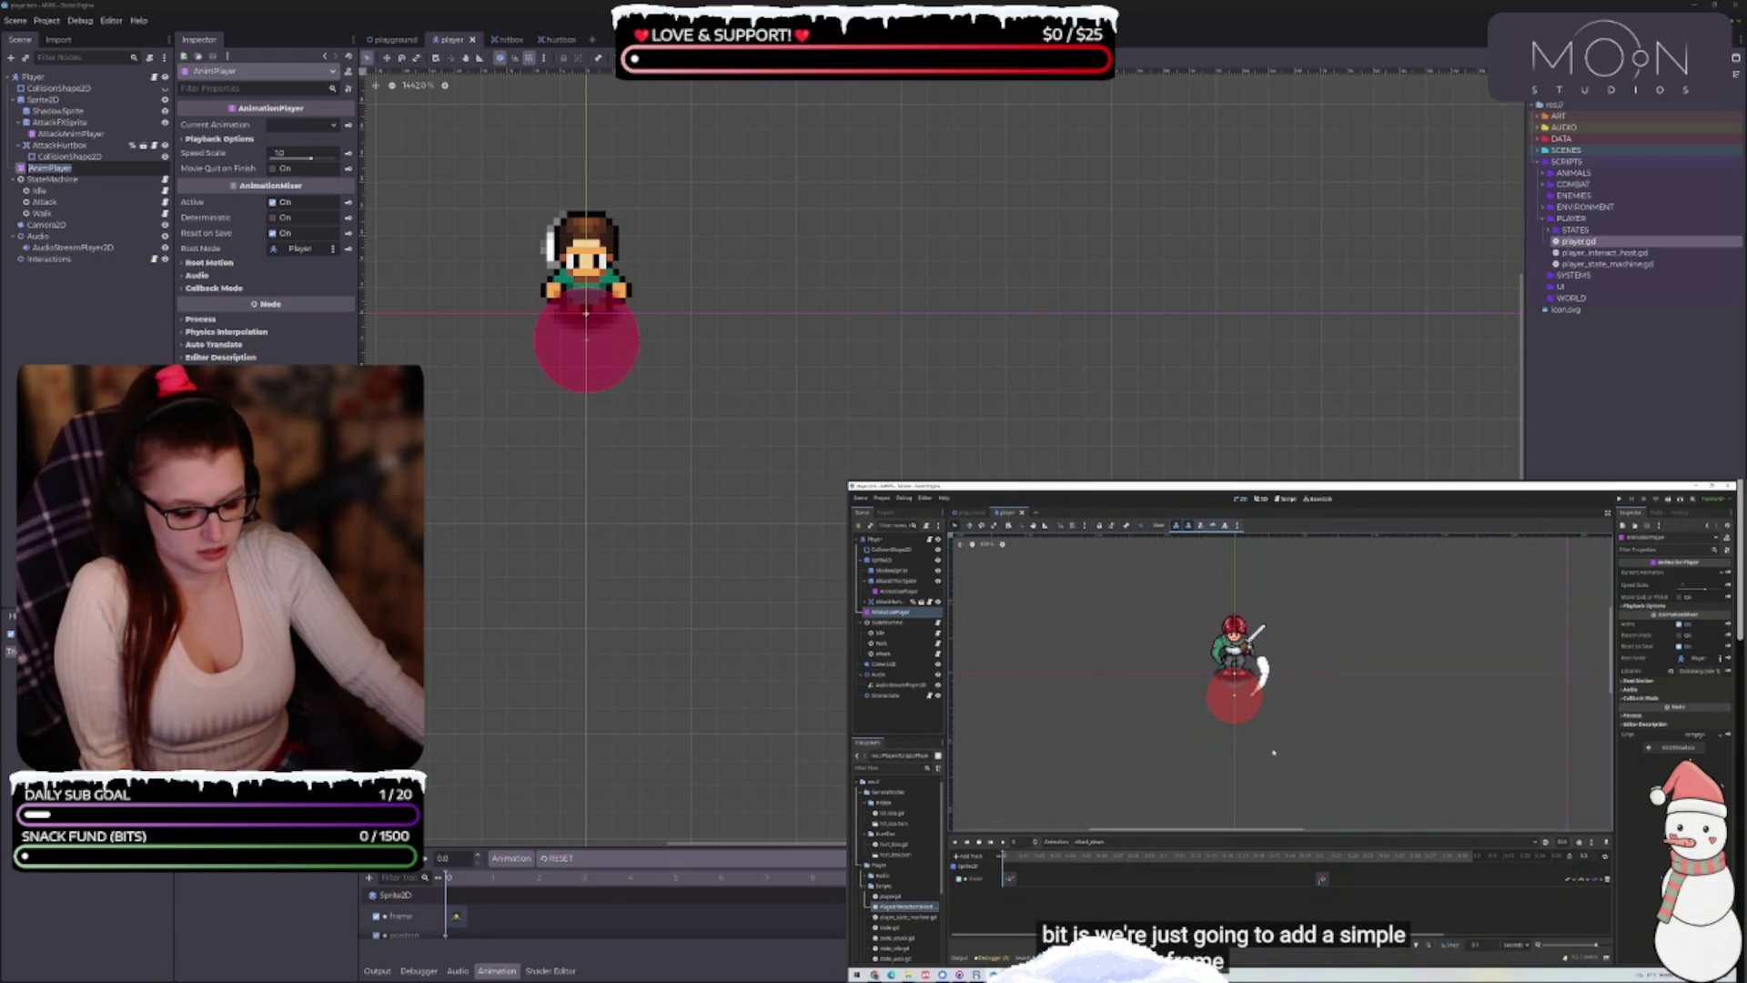
click(487, 973)
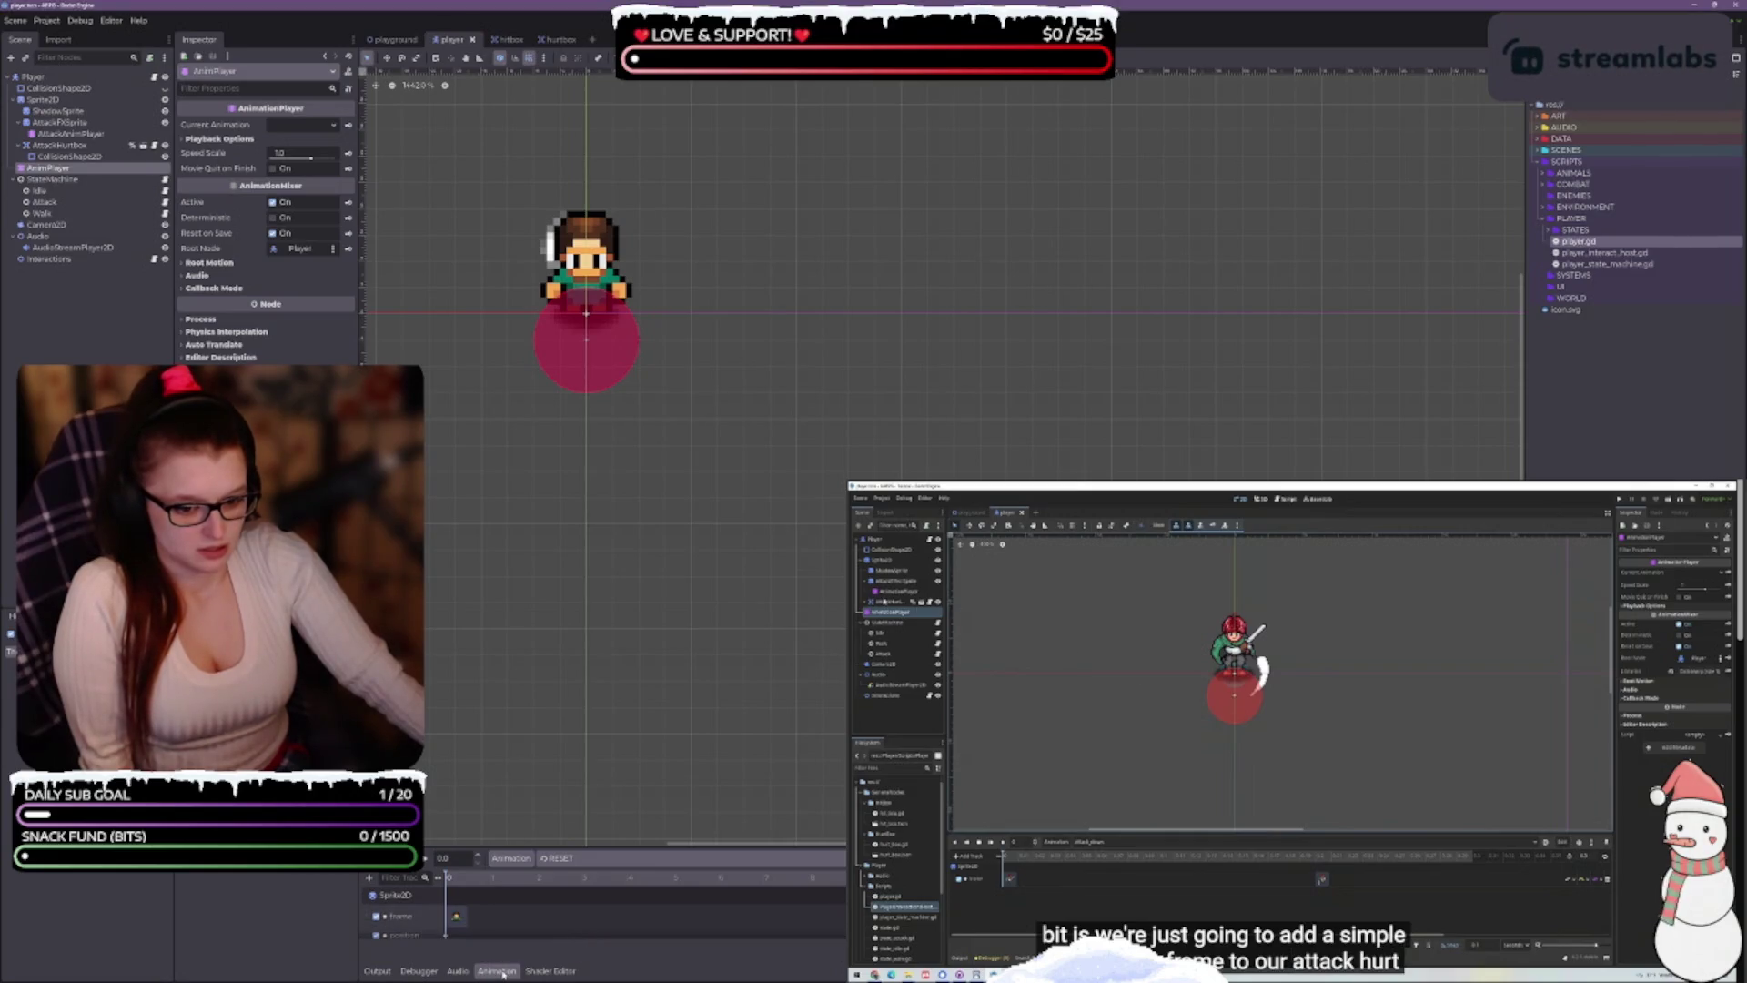
Enlarge the animation panel, review the player's animation list, then switch to the GDD notes
drag(559, 846, 559, 582)
click(1091, 847)
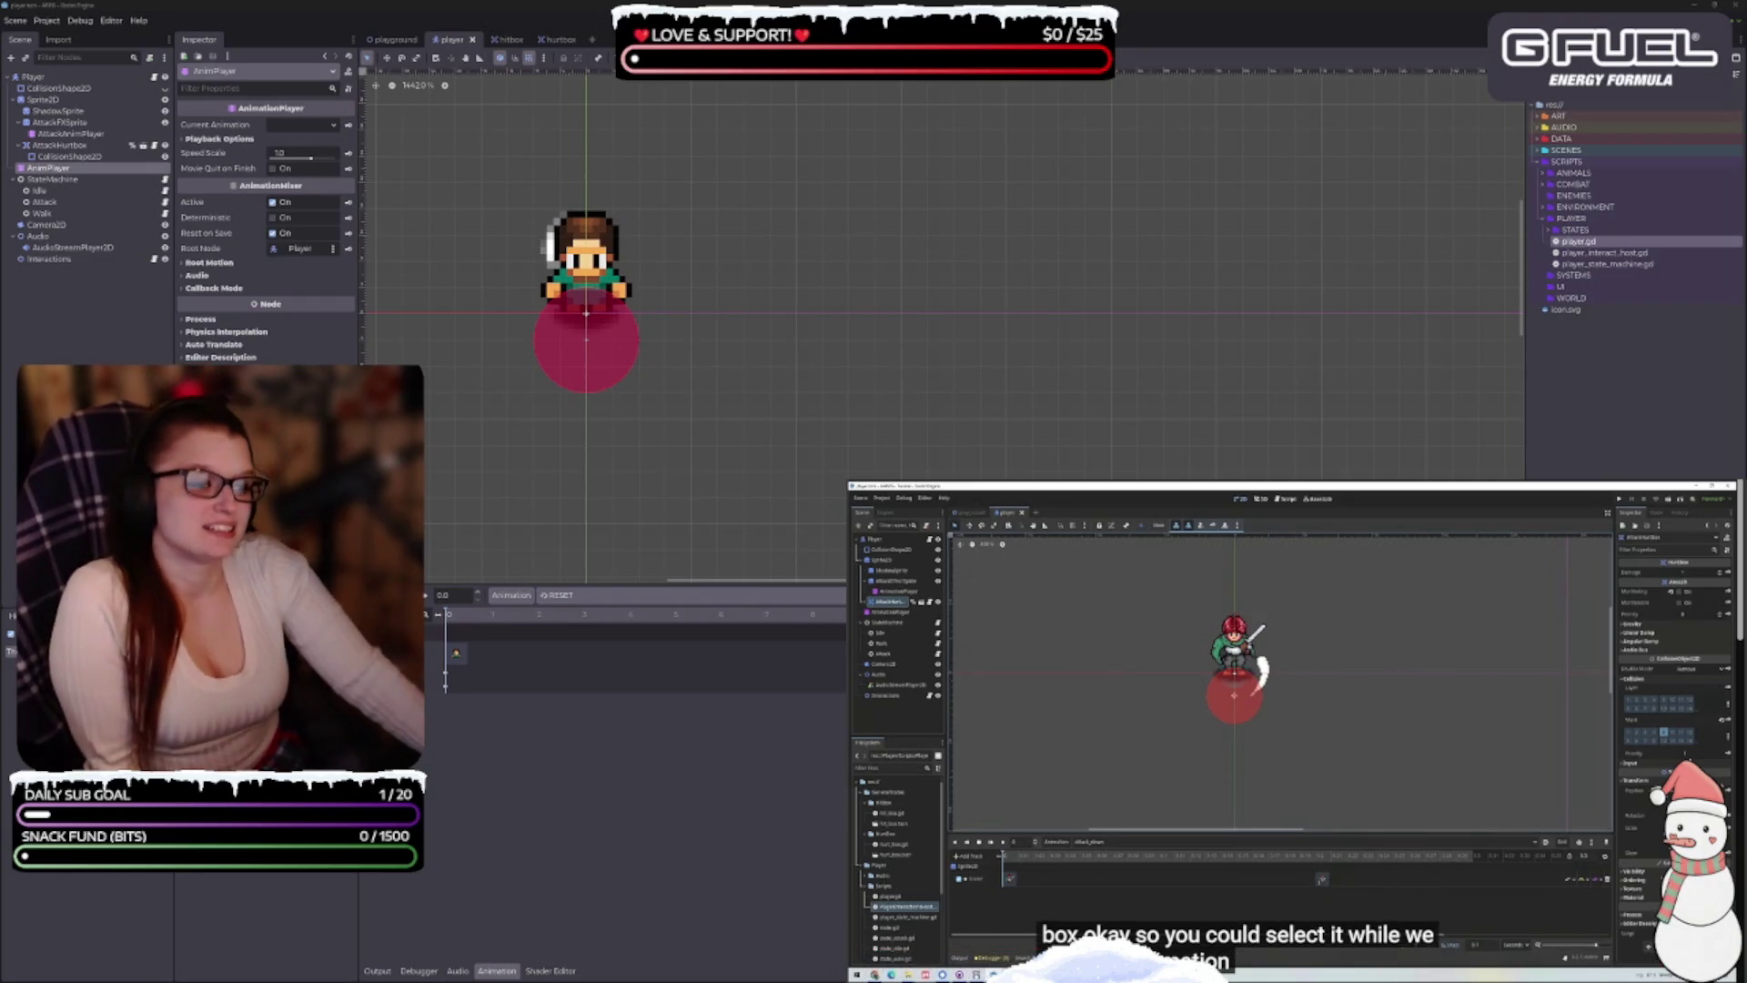
click(808, 597)
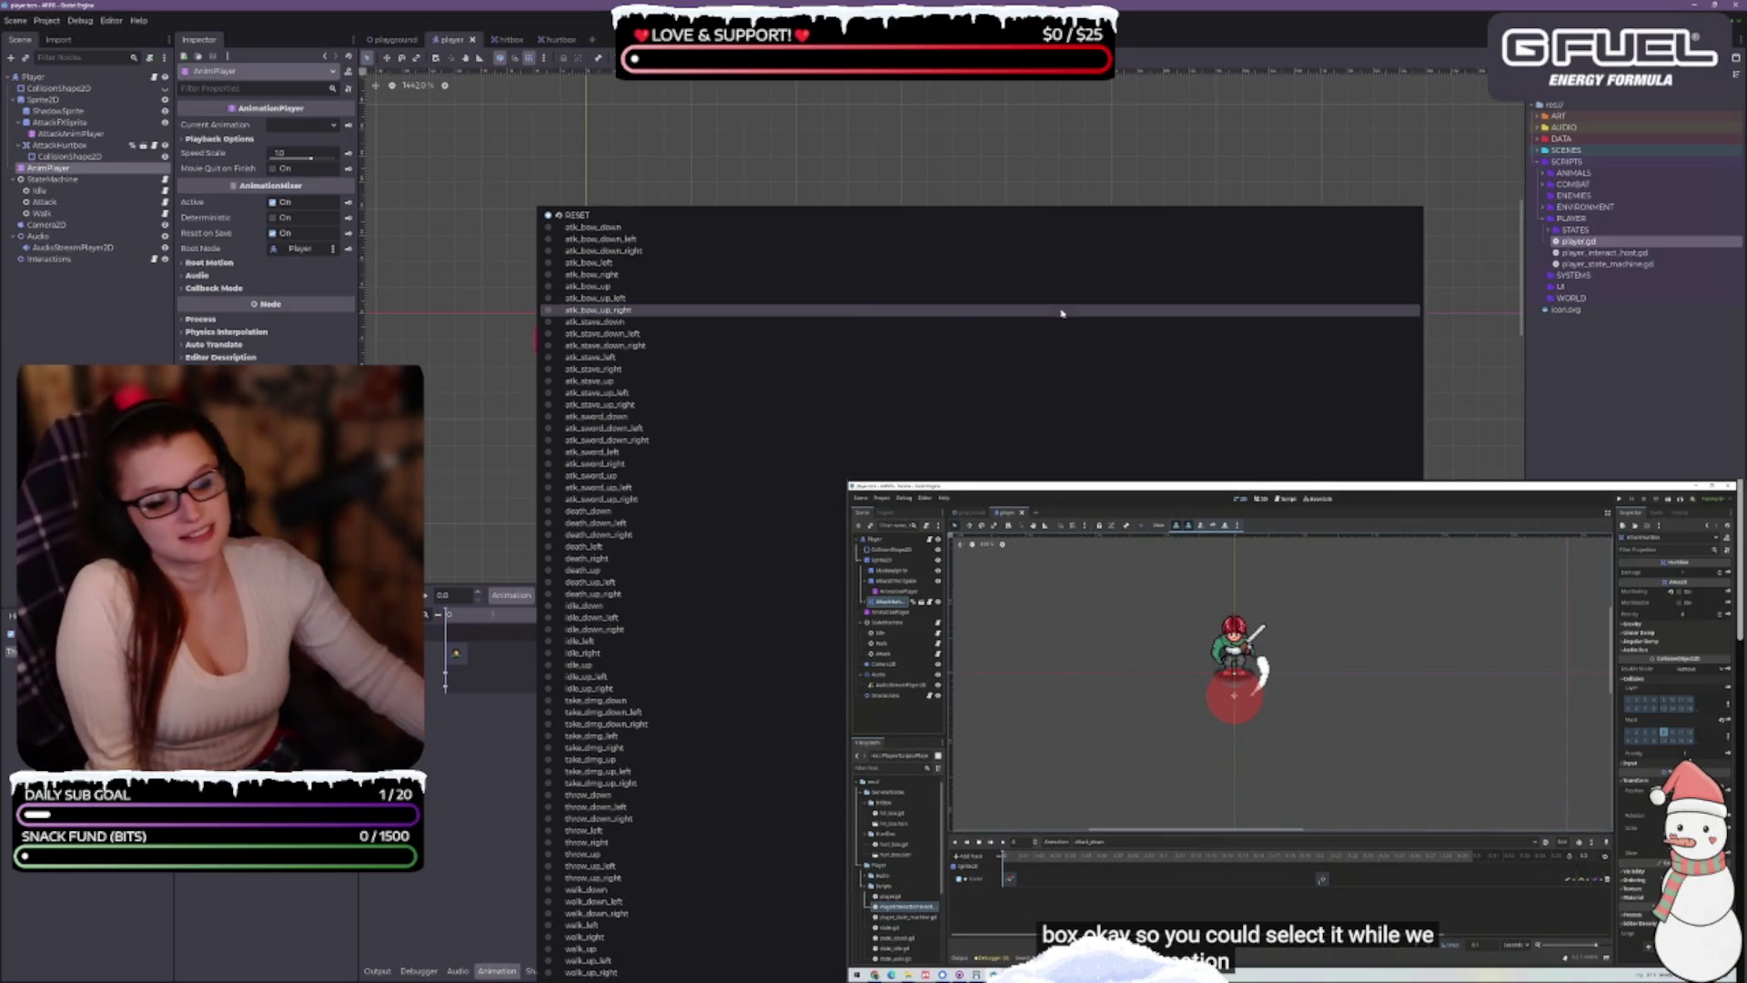
key(Escape)
key(alt+Tab)
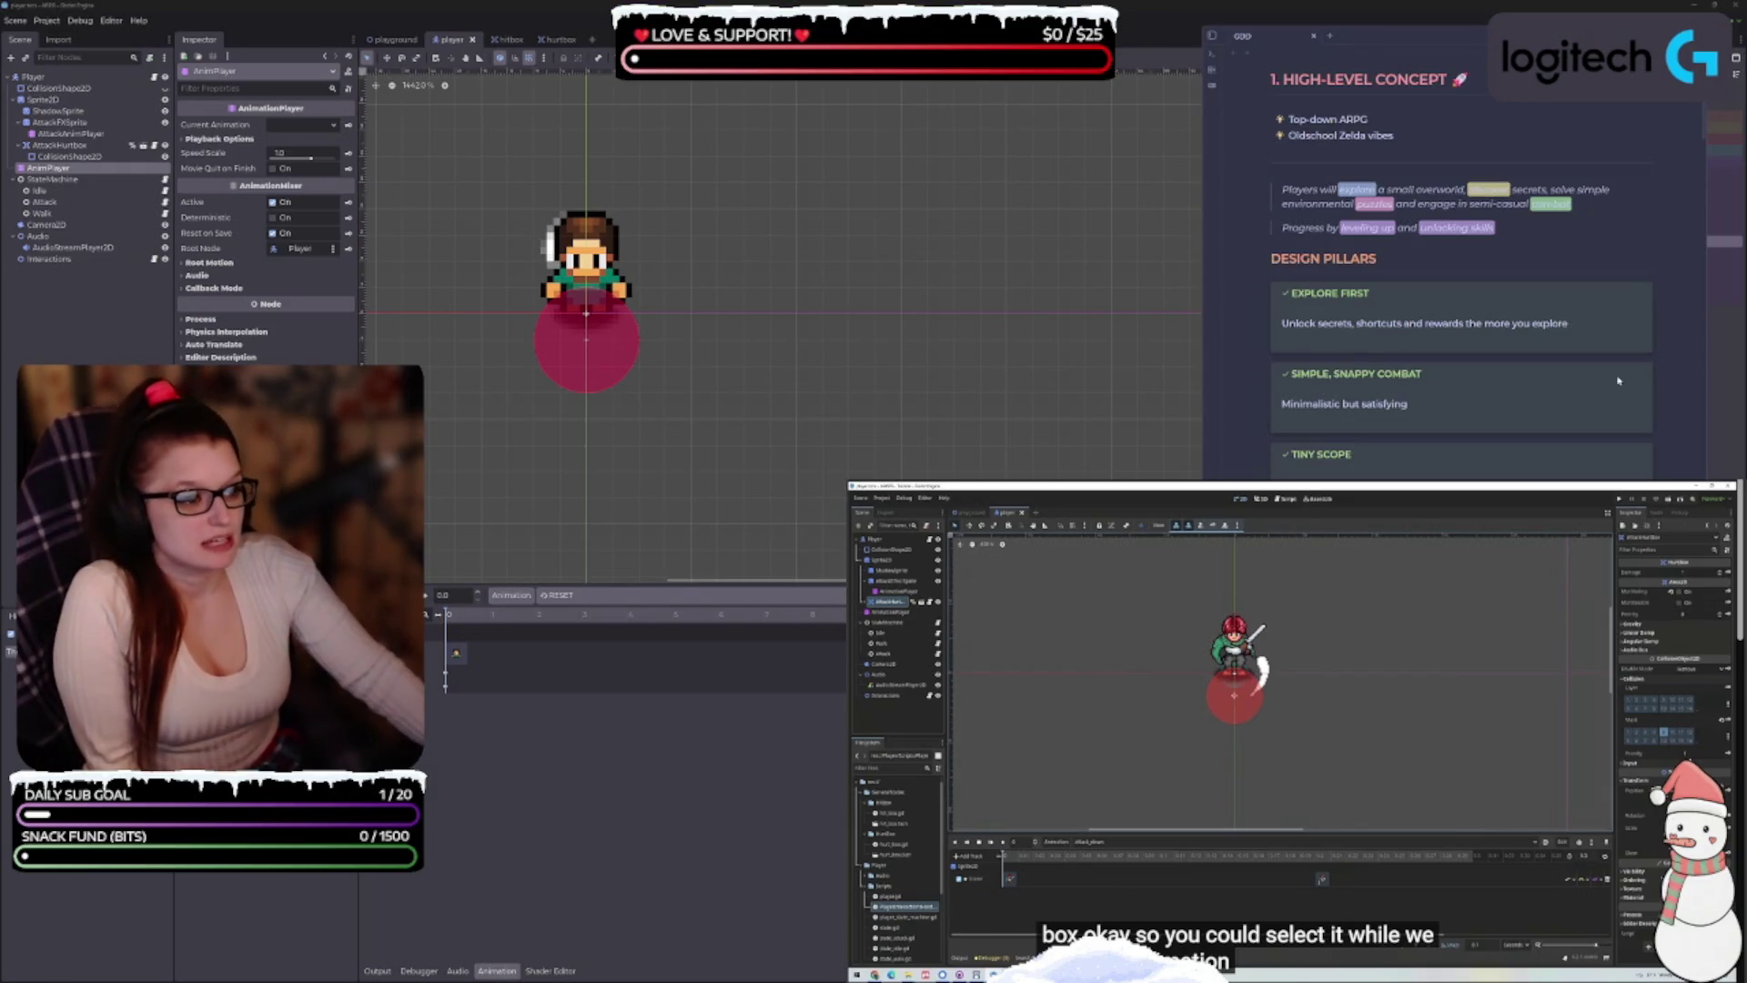
Scroll the GDD to the Core Gameplay section and highlight '4-direction movement'
scroll(1473, 316, down, 10)
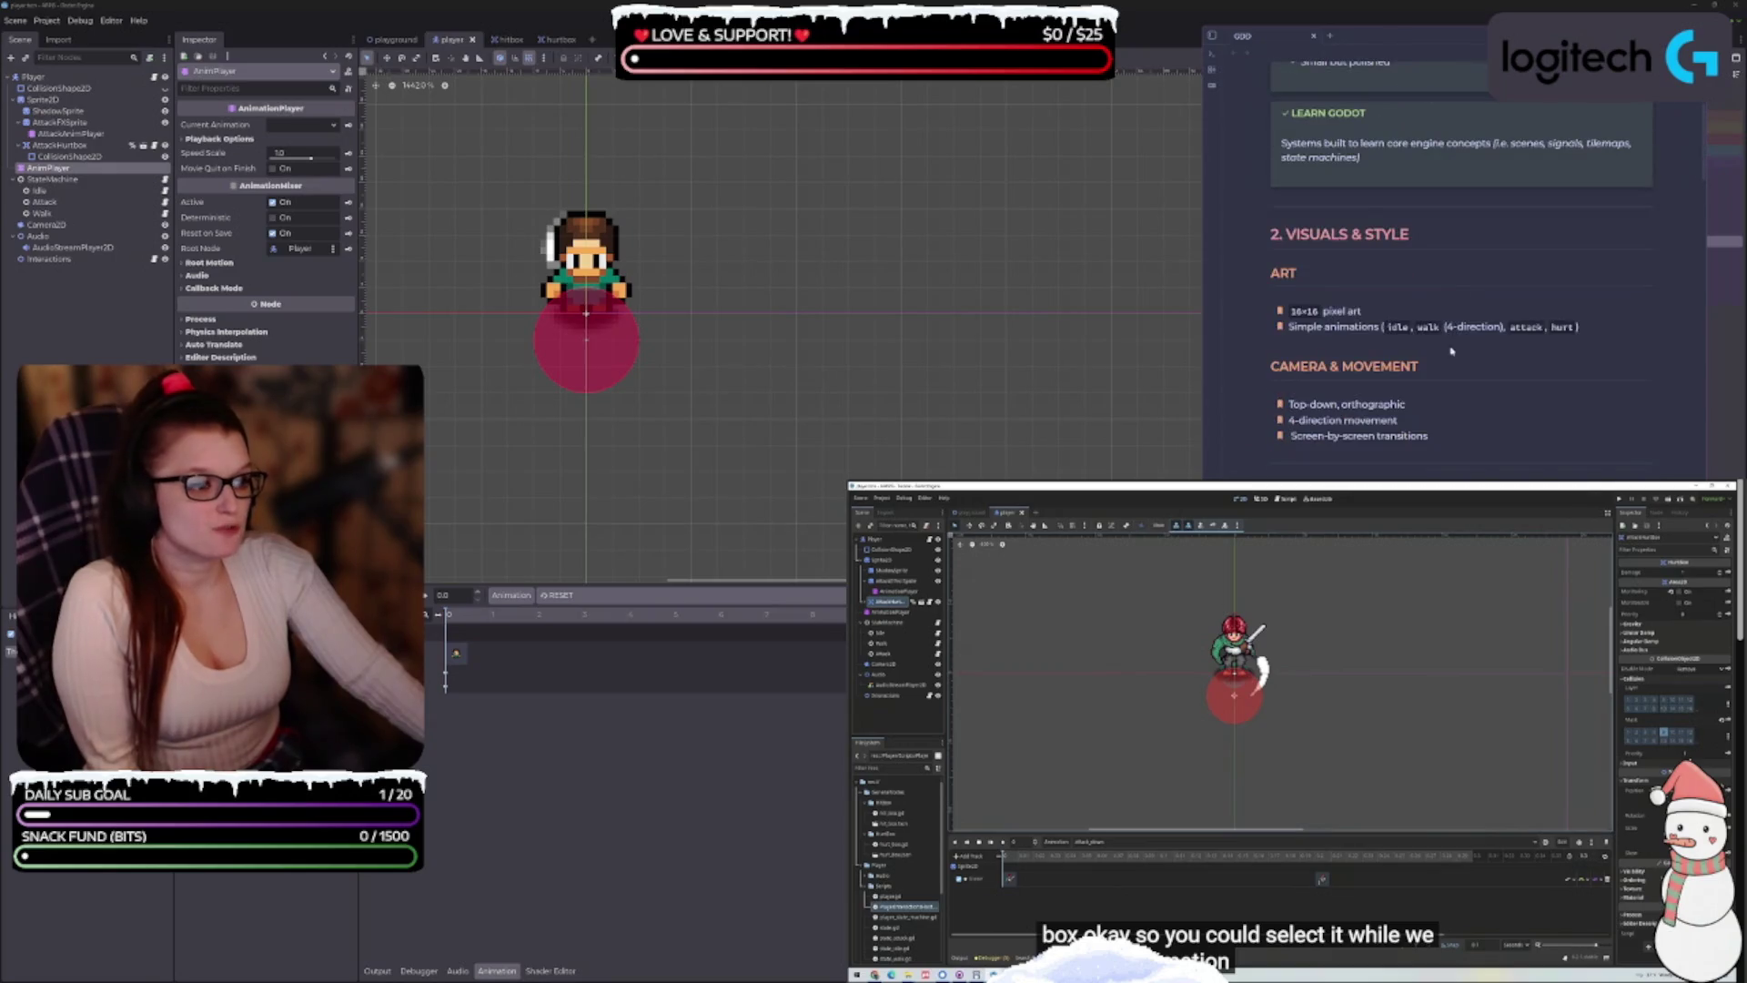
scroll(1424, 429, down, 3)
drag(1425, 287, 1287, 284)
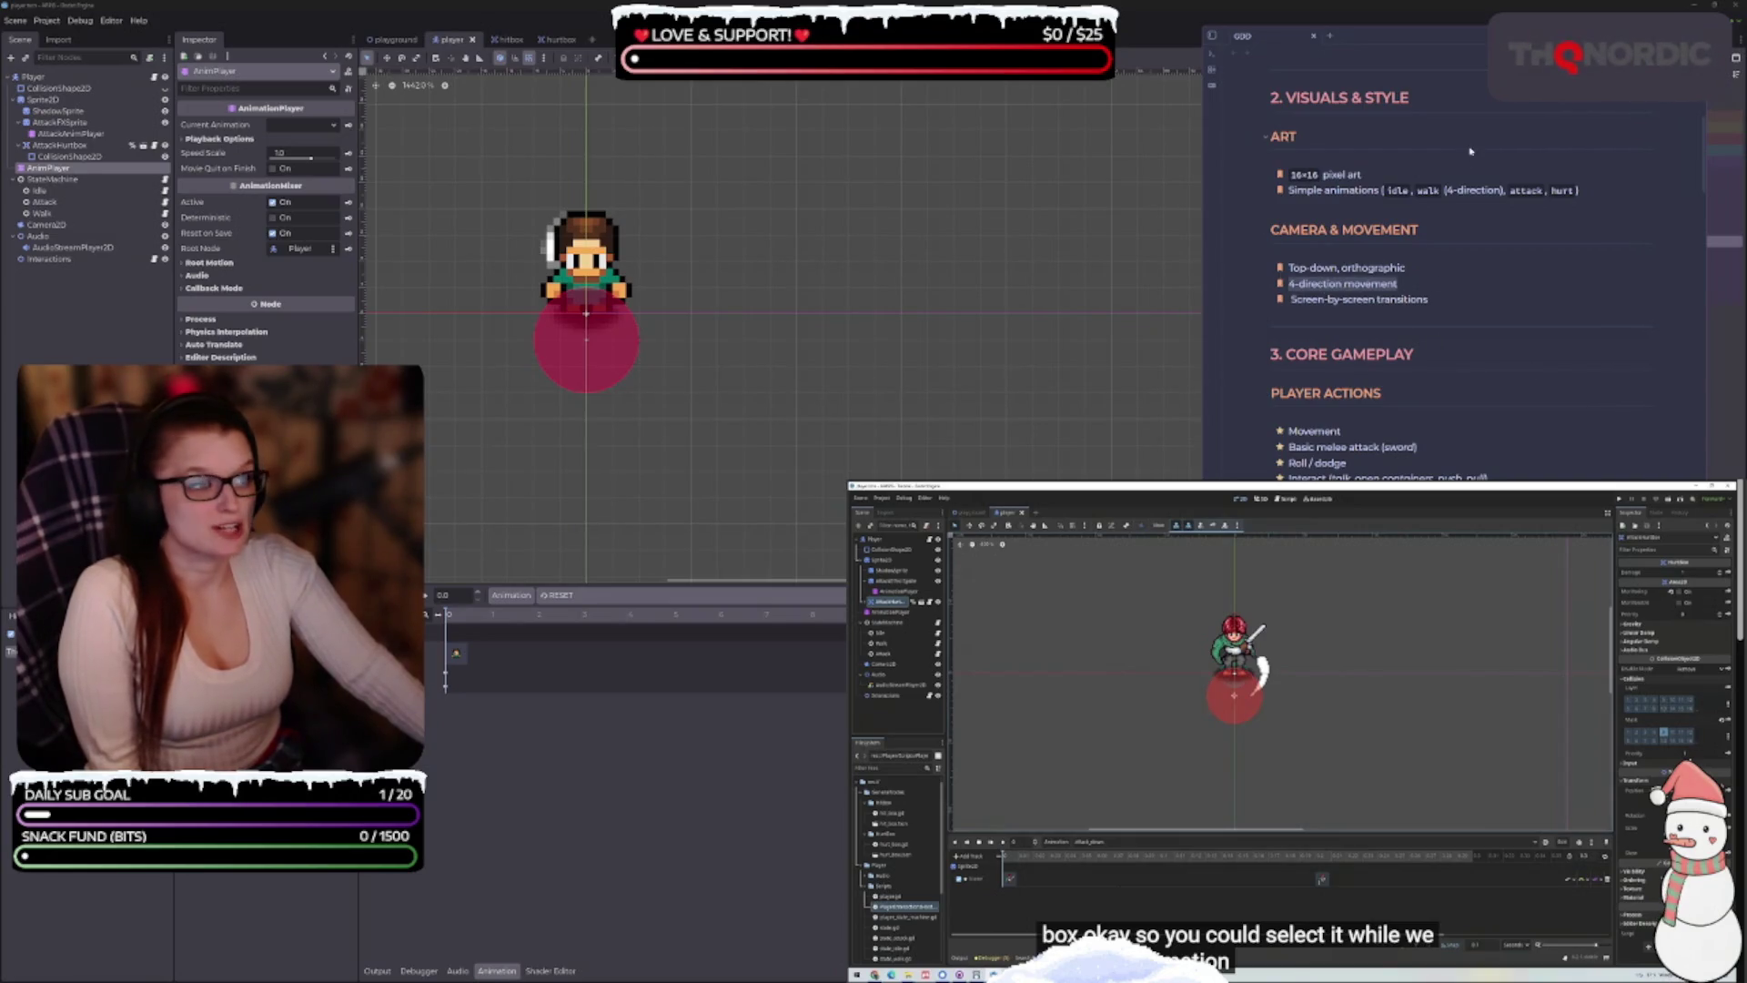
click(1426, 243)
Float the notes window out of the way and bring the Godot editor back to front
mouse_move(1424, 47)
mouse_down()
mouse_move(336, 260)
mouse_move(645, 291)
mouse_move(639, 241)
mouse_up()
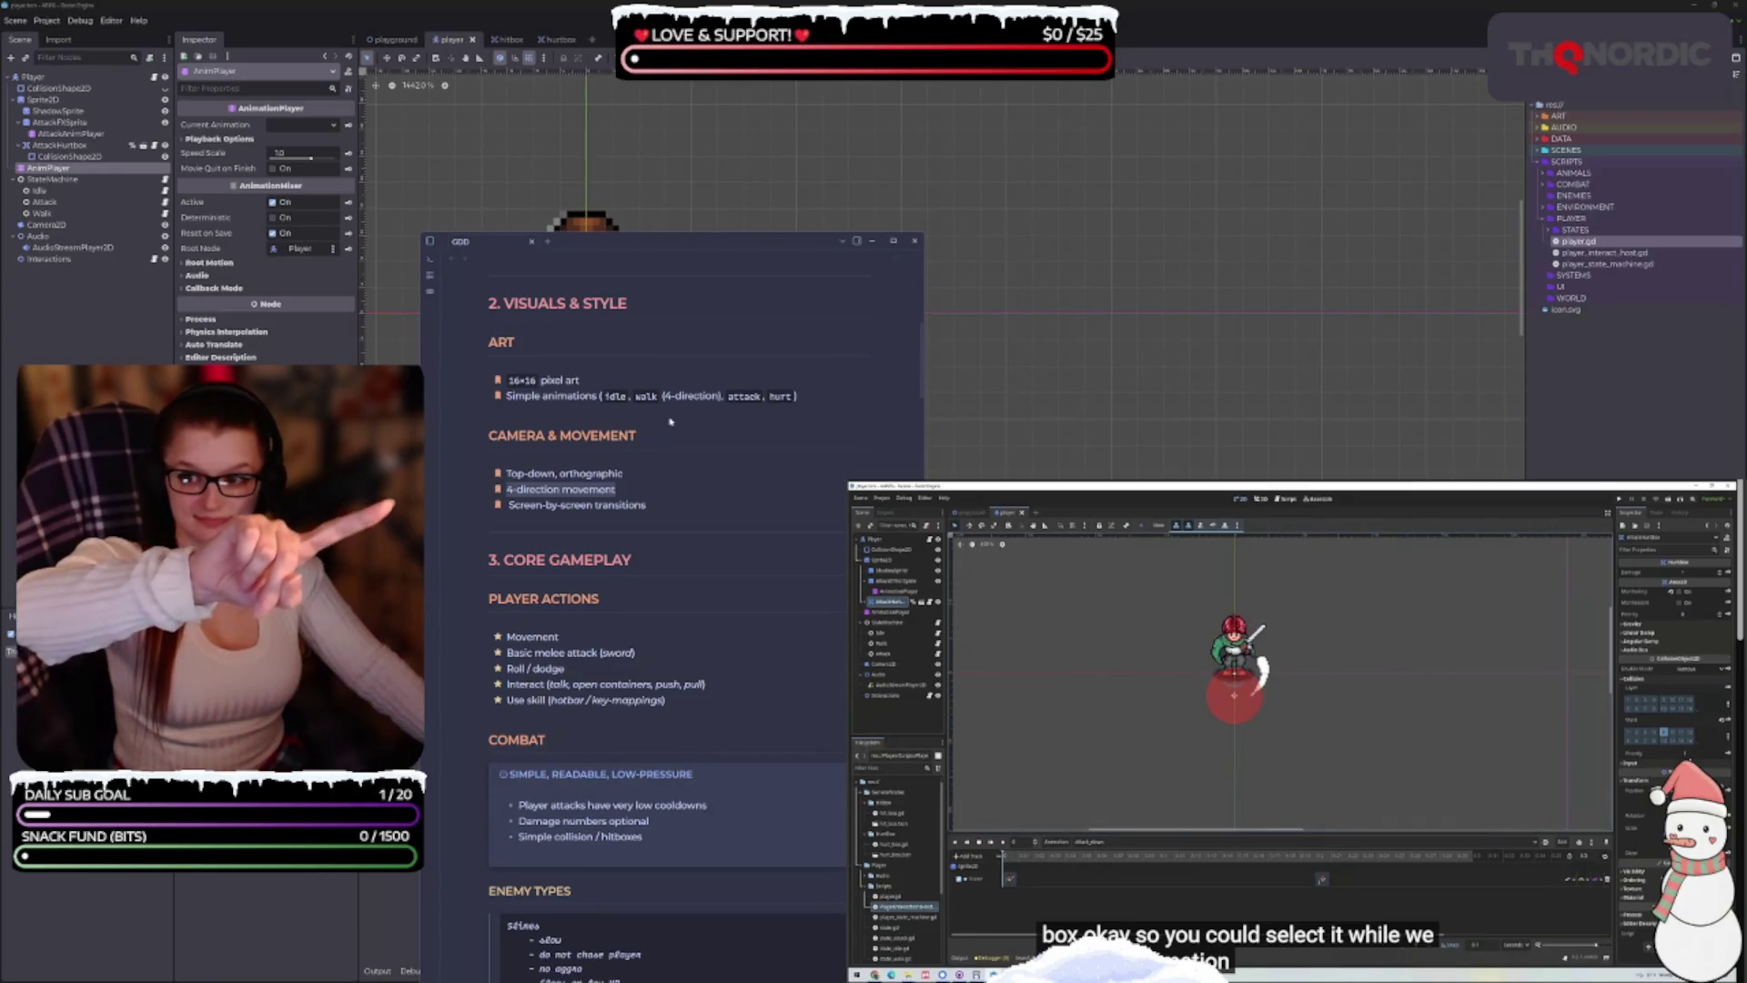
mouse_move(711, 251)
mouse_down()
mouse_move(669, 292)
mouse_move(643, 290)
mouse_up()
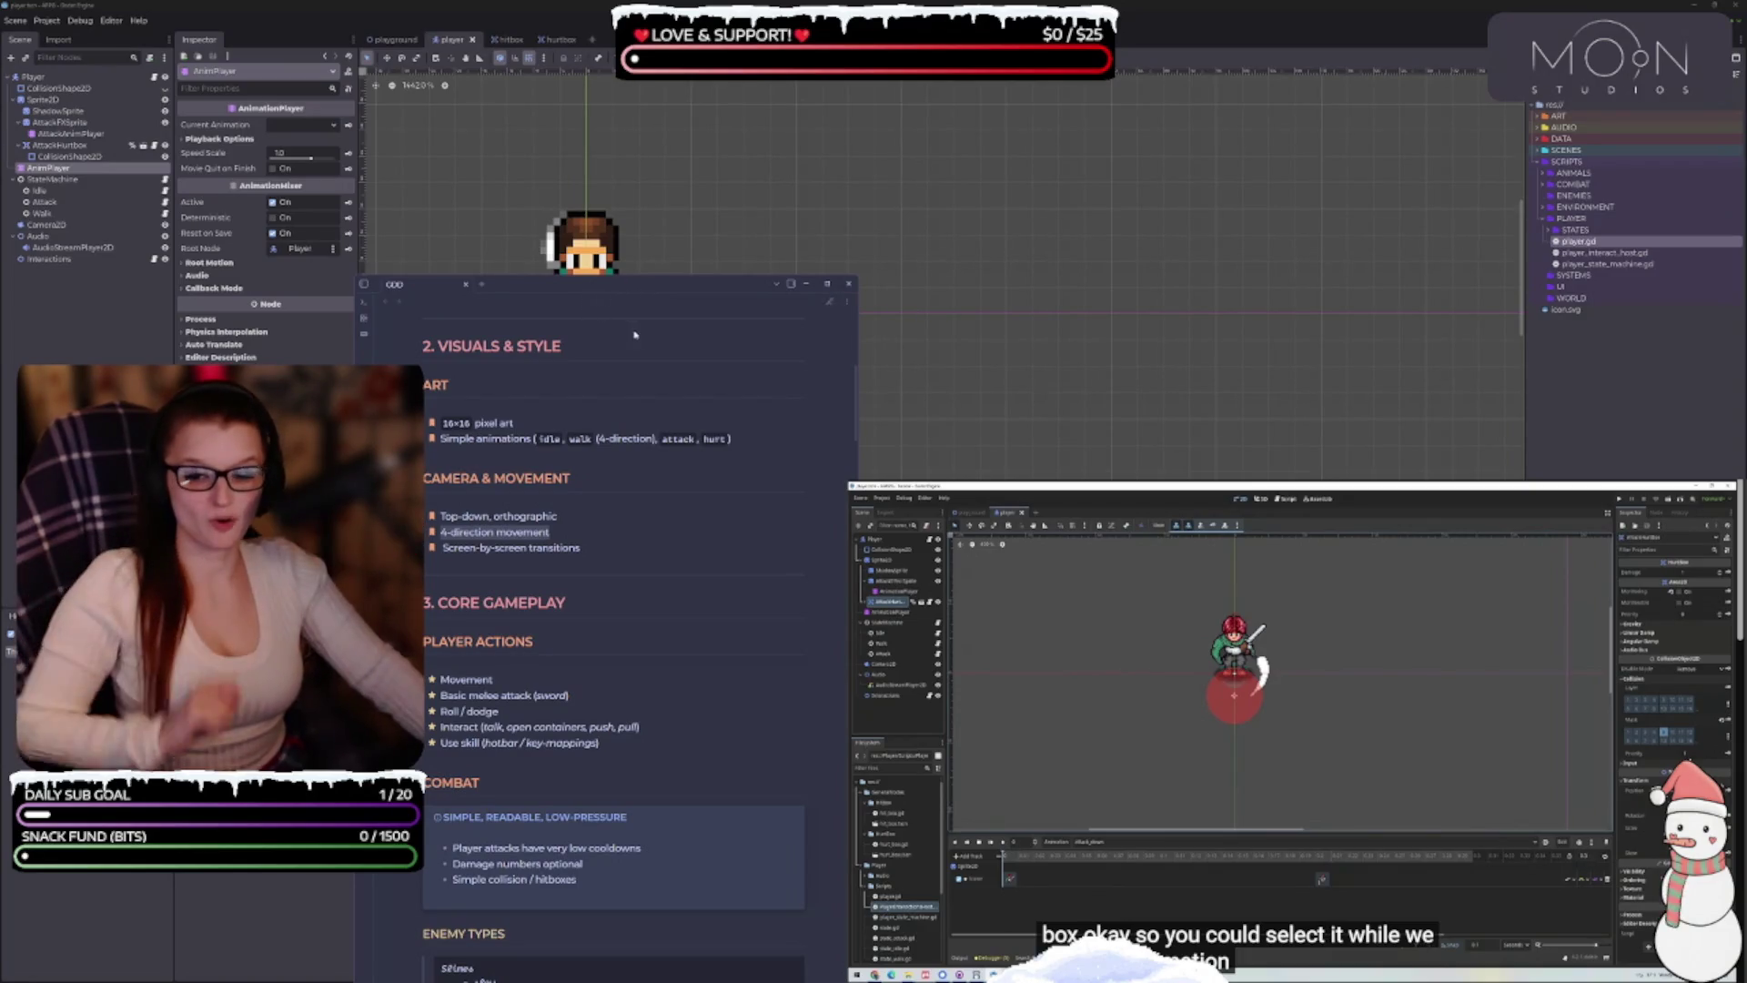
mouse_move(593, 289)
mouse_down()
mouse_move(1179, 71)
mouse_move(1420, 54)
mouse_up()
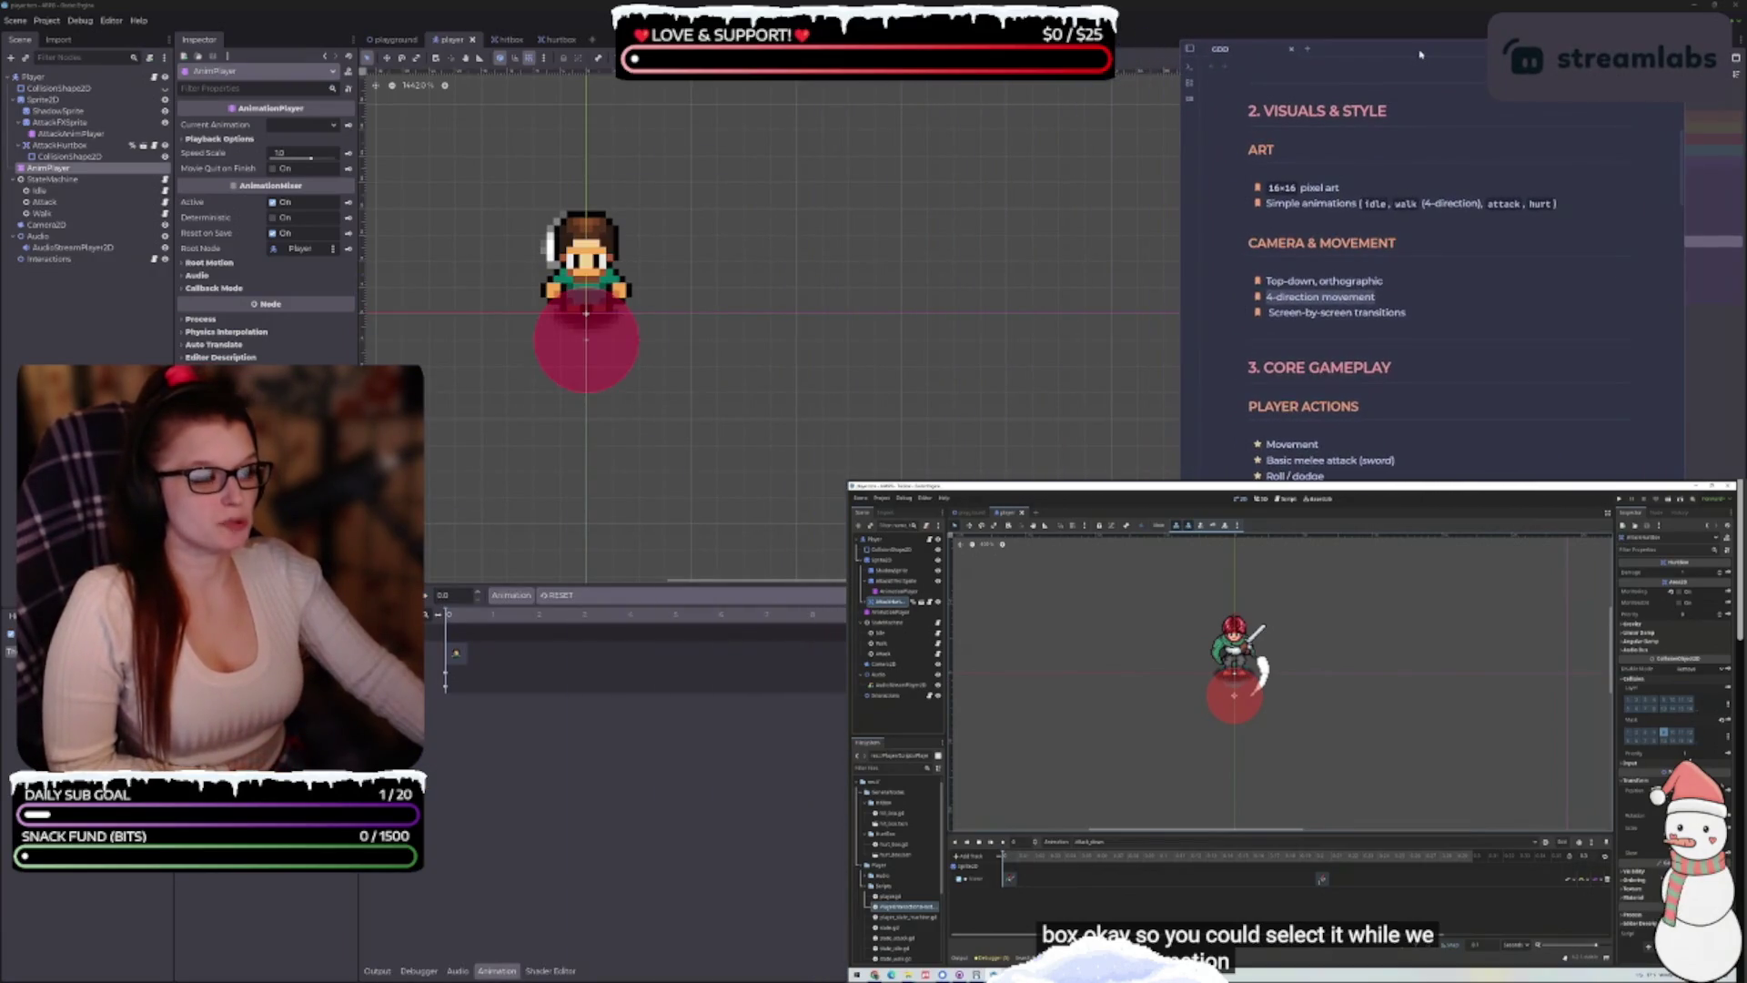
scroll(1392, 336, up, 5)
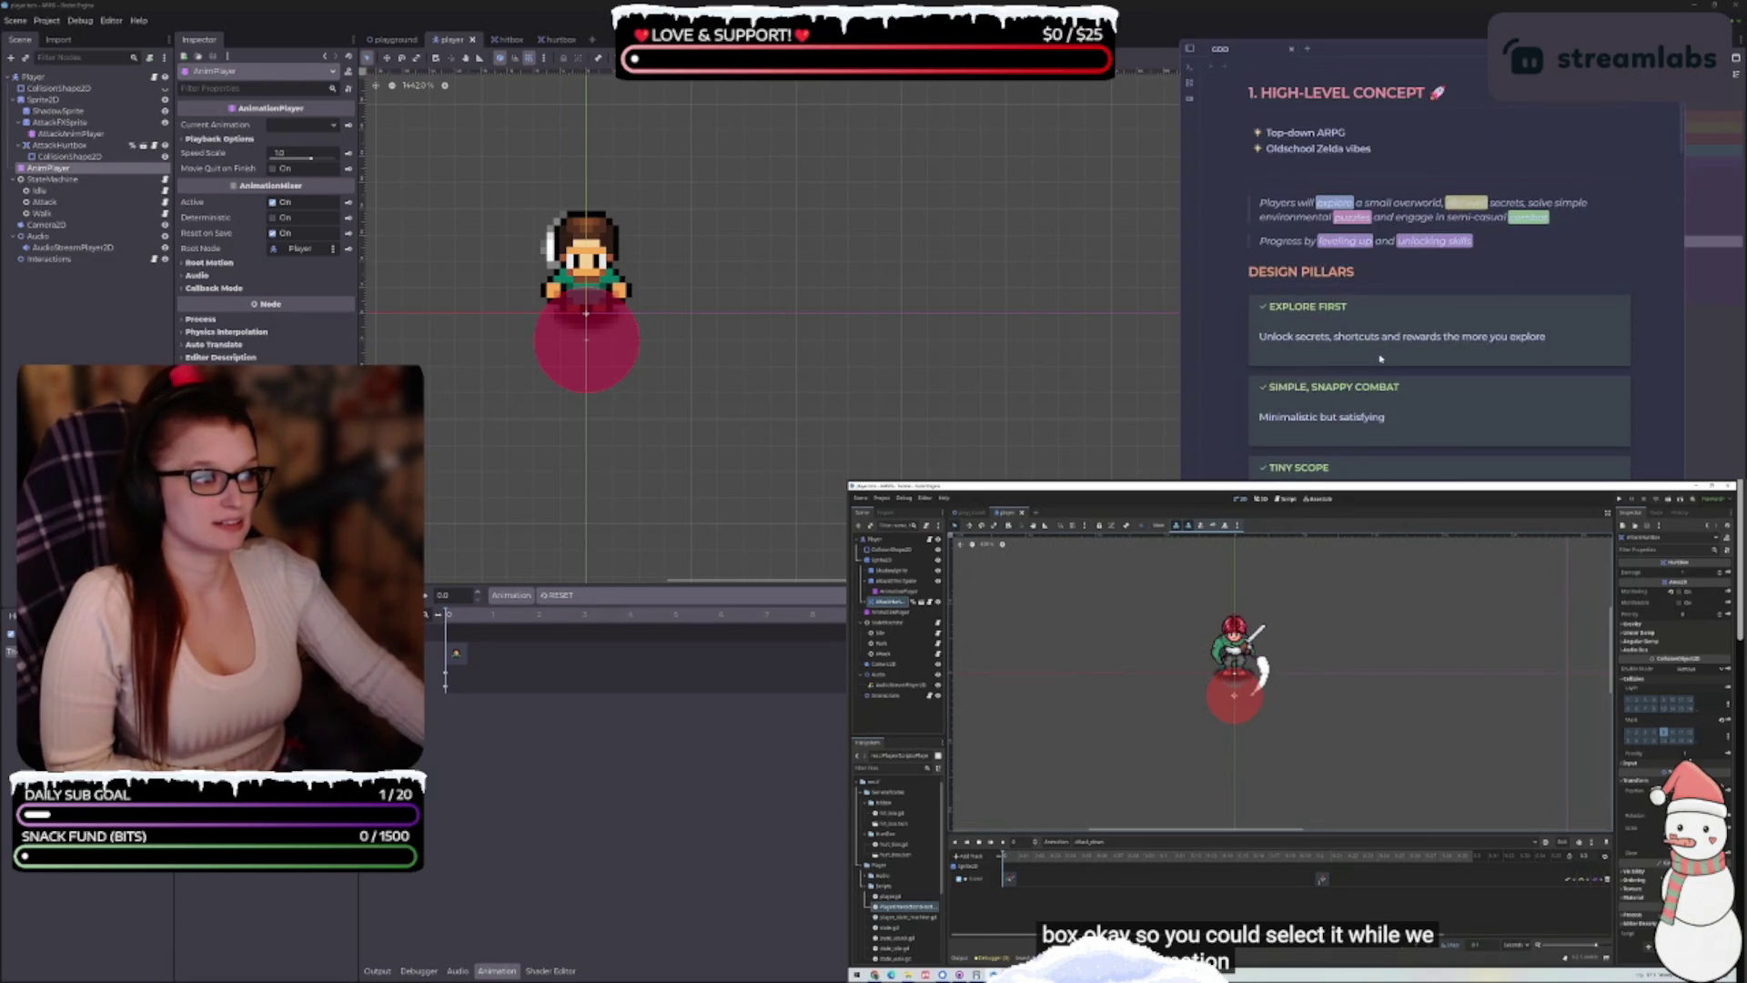
click(651, 544)
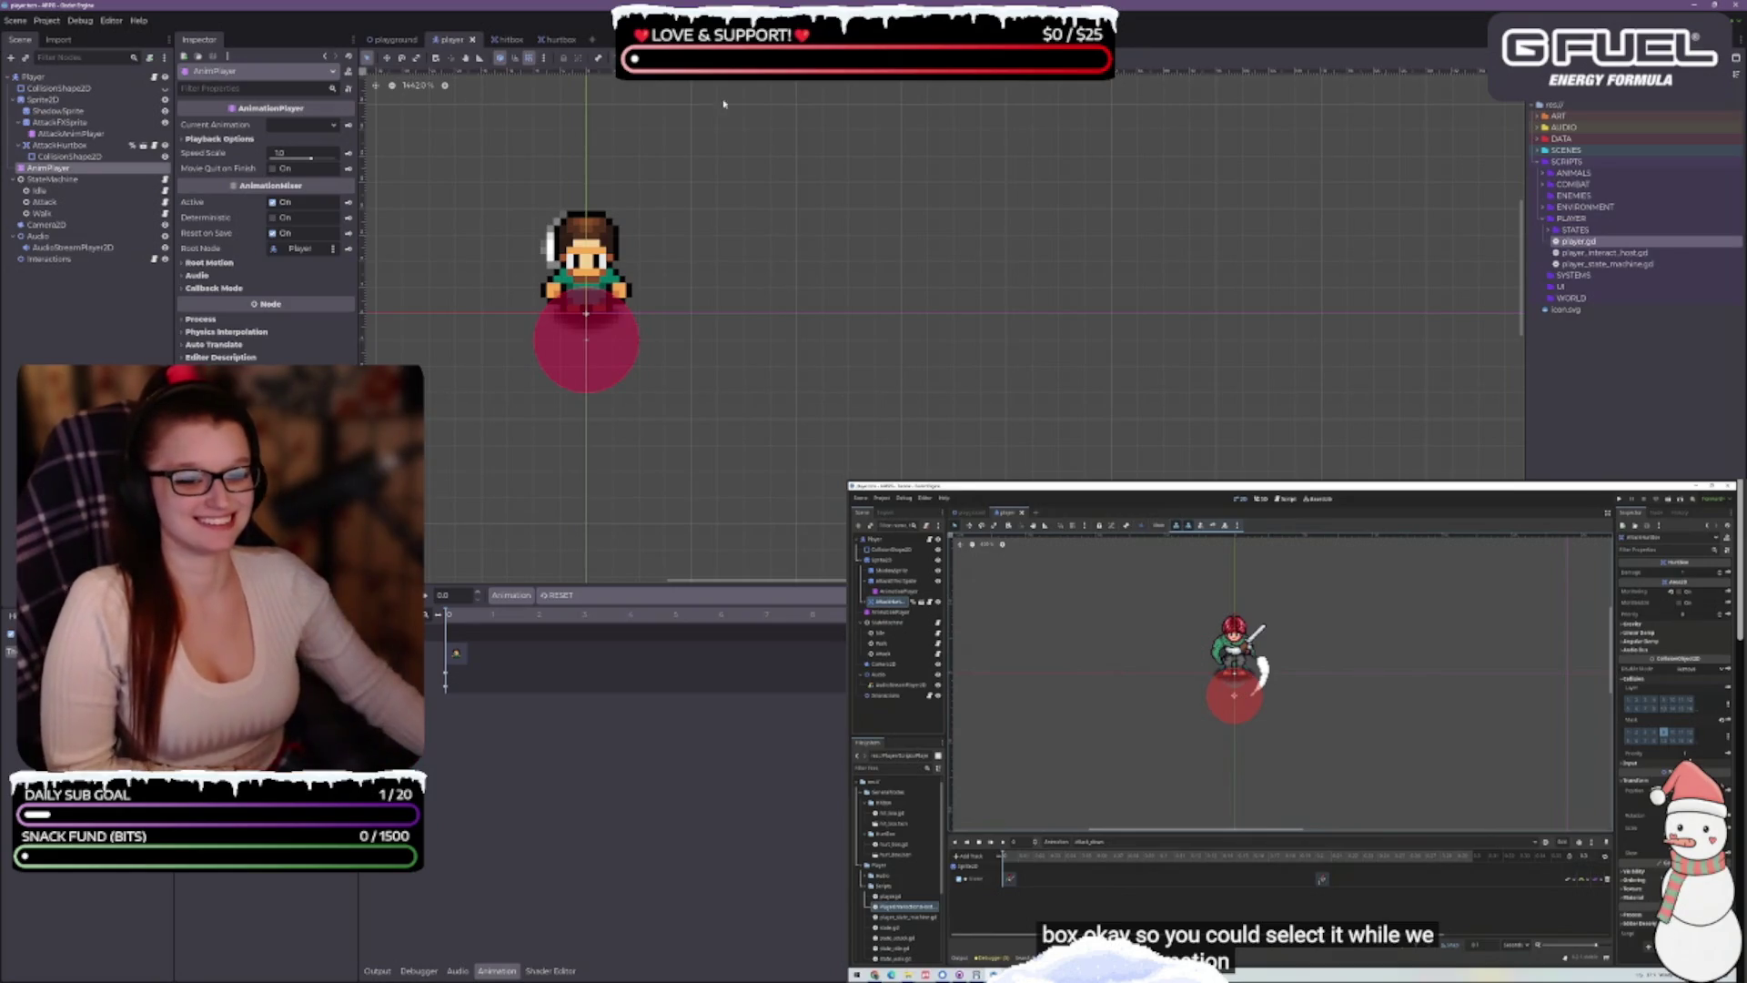
click(526, 599)
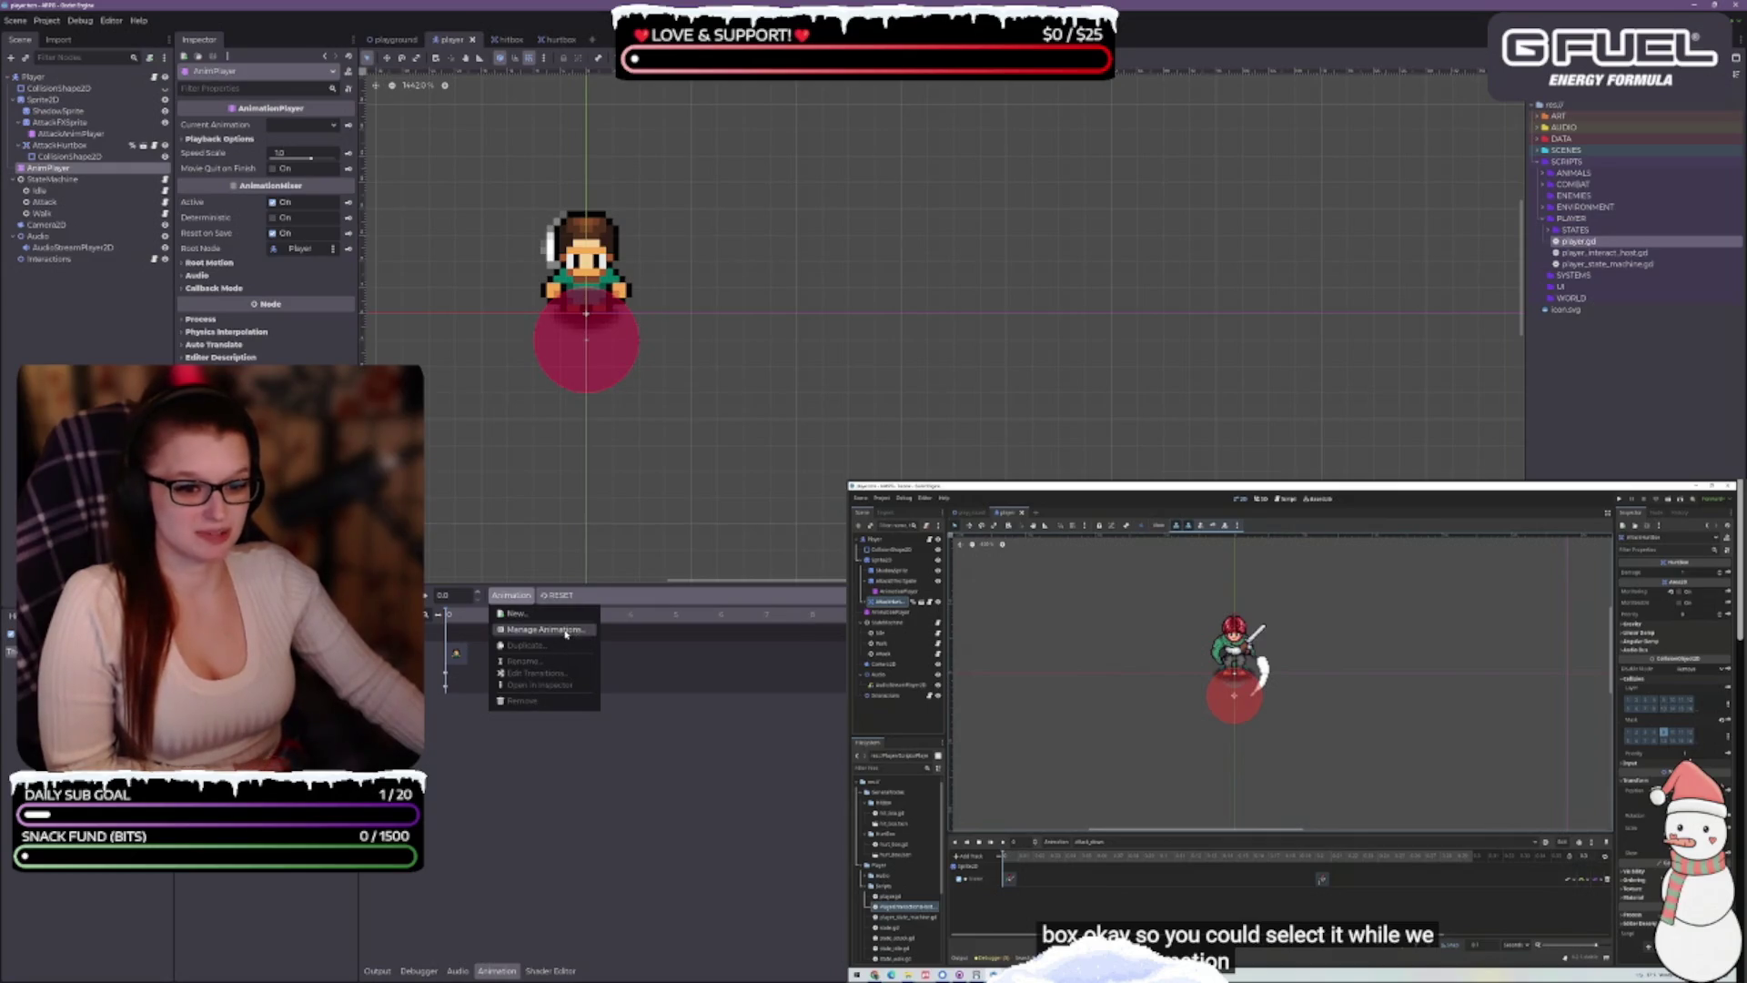
Open Manage Animations and expand [Global] to browse all the player's animations
click(546, 629)
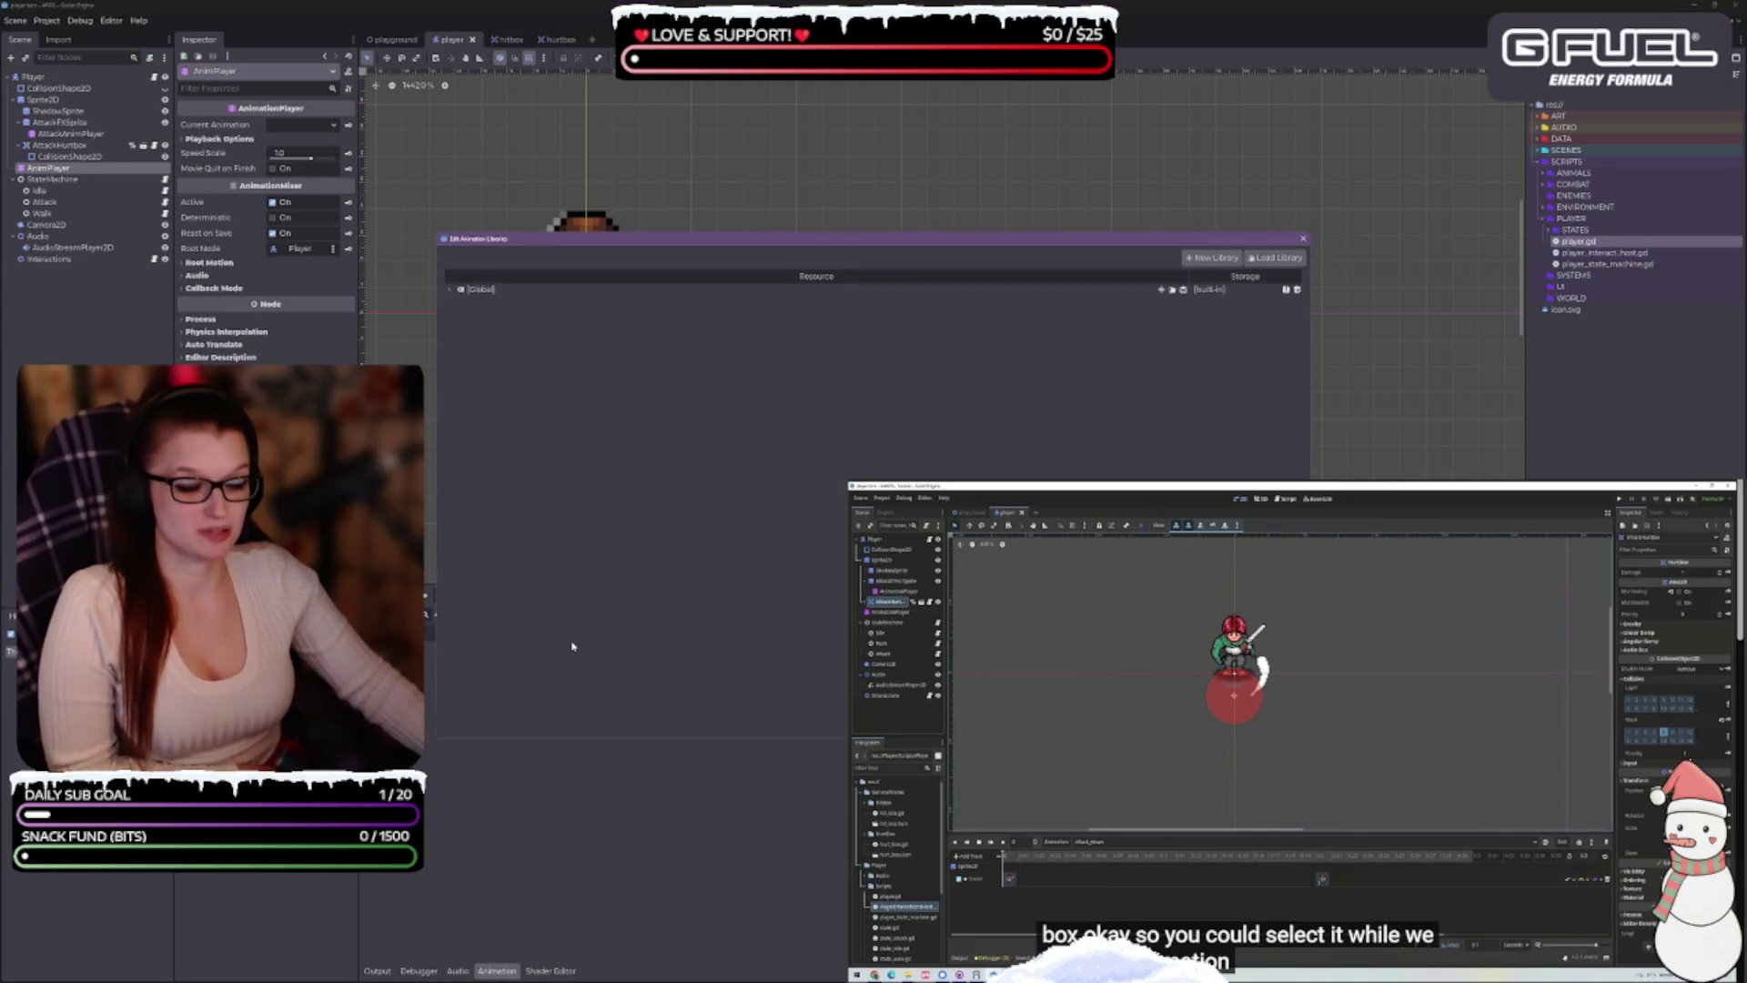
click(449, 289)
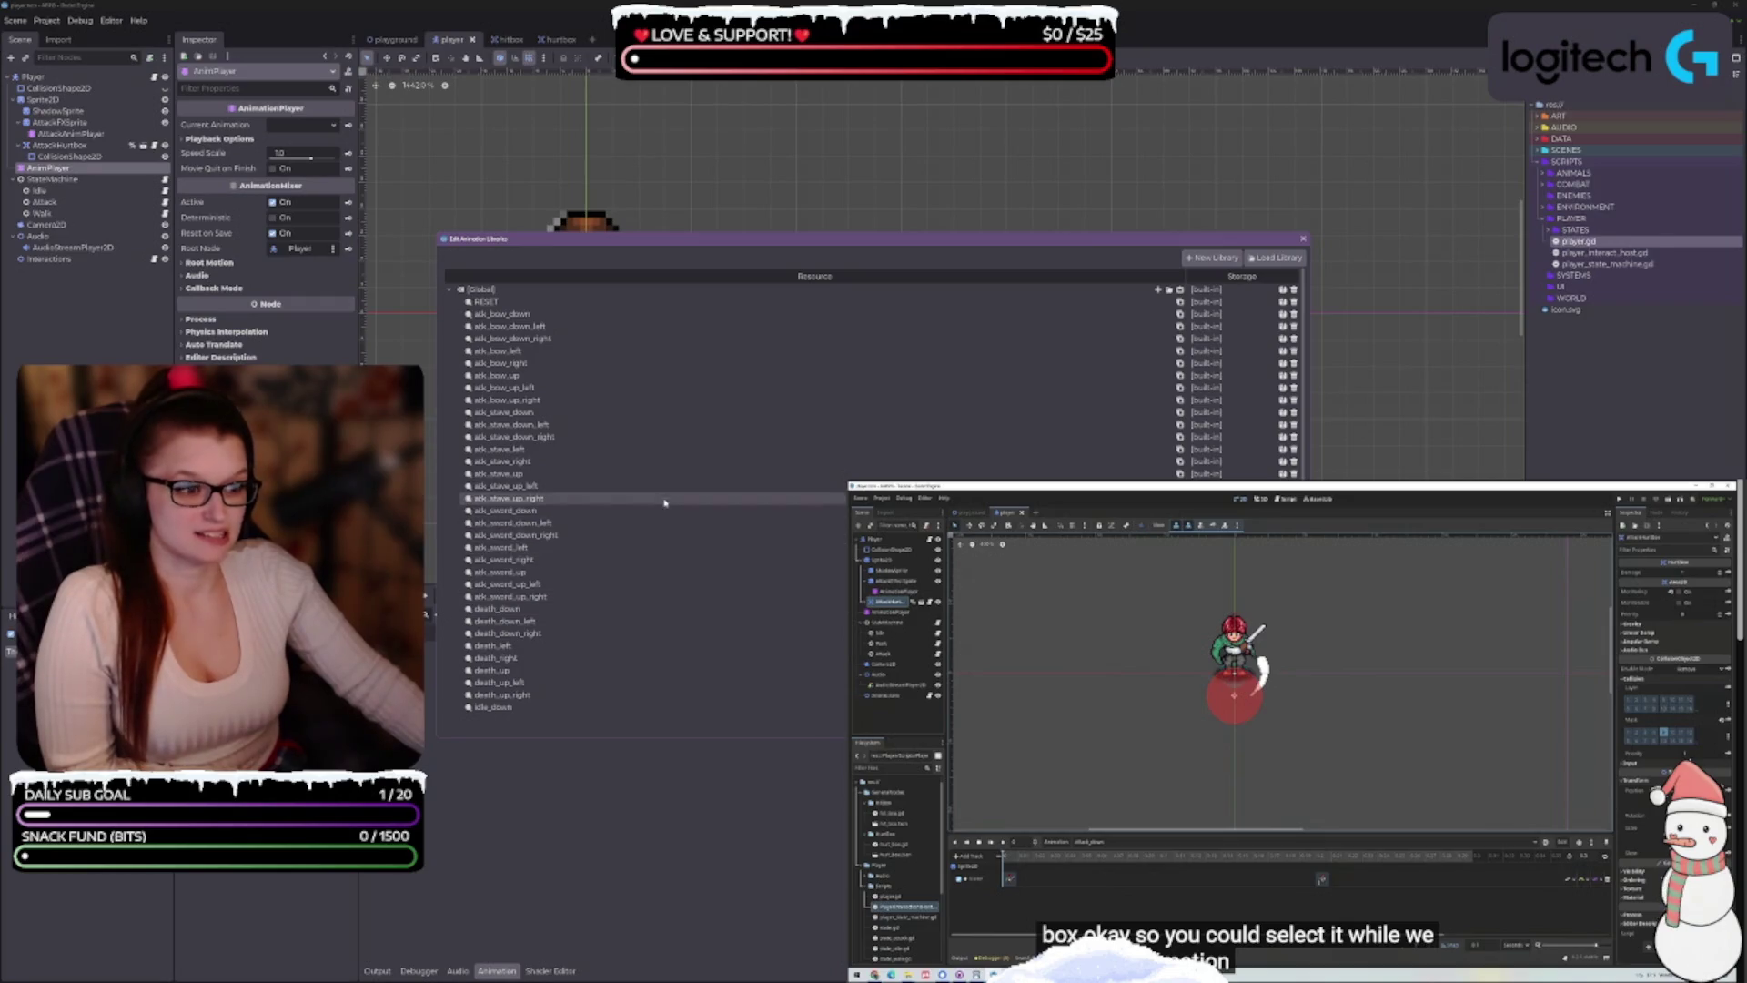
scroll(687, 546, down, 3)
scroll(636, 615, up, 3)
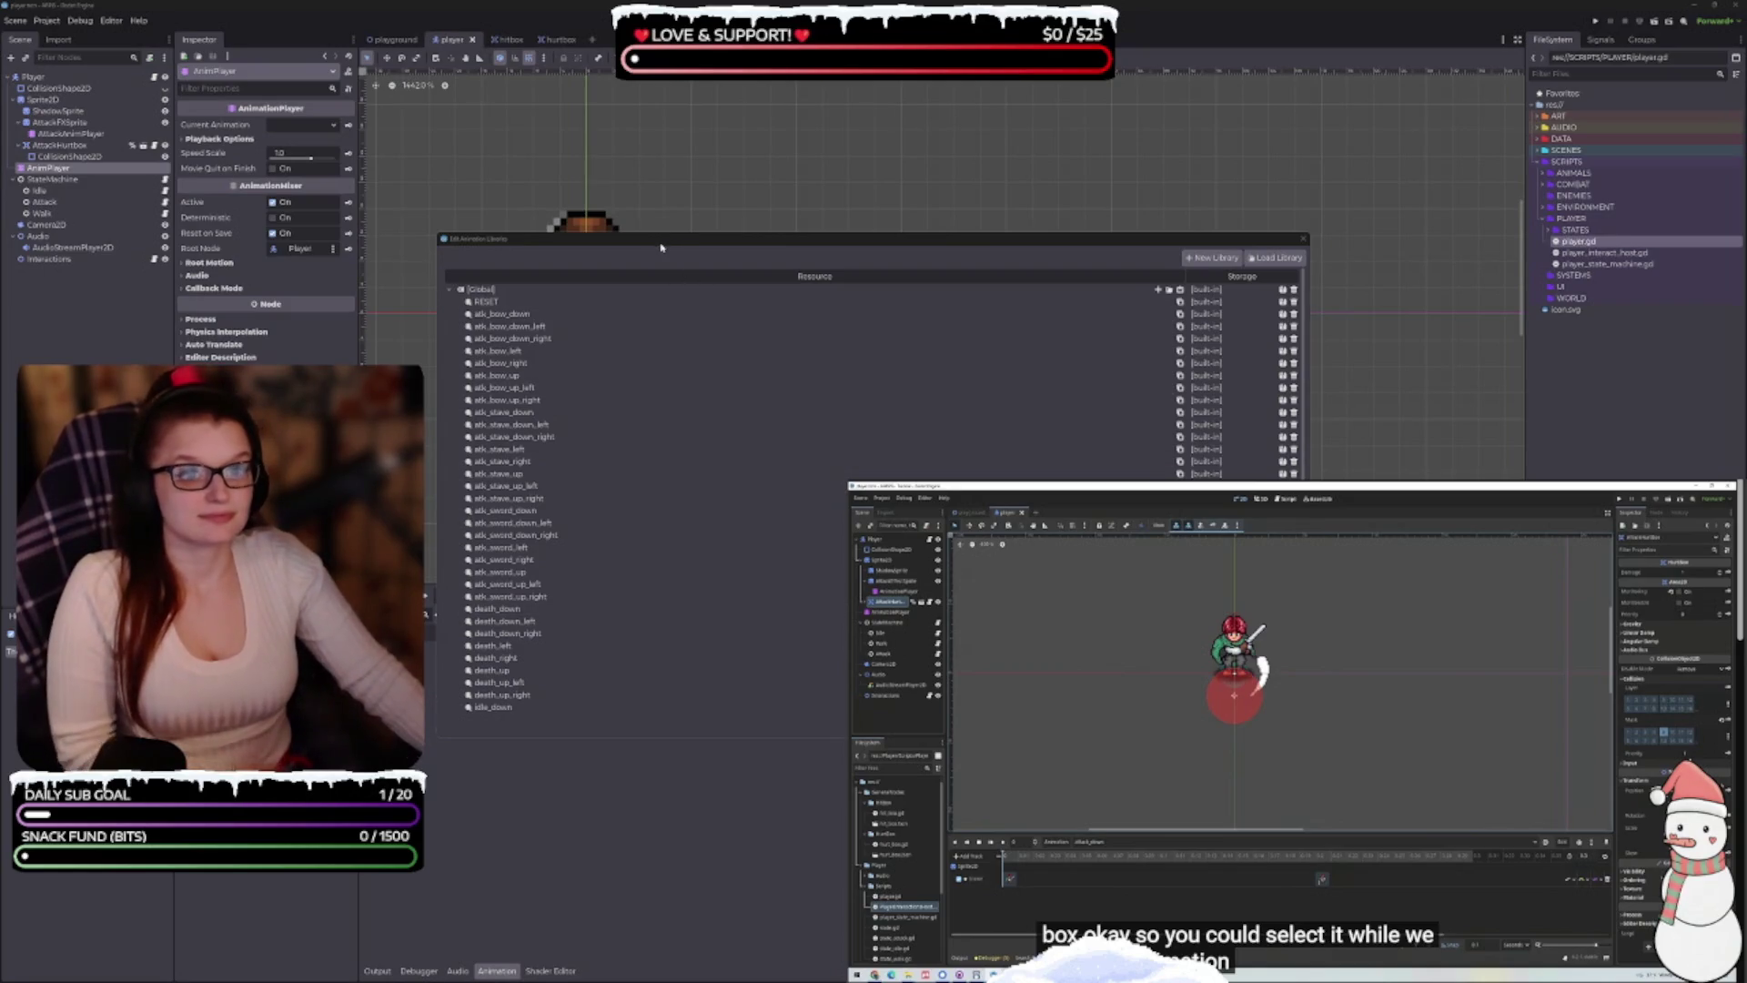
Delete atk_bow_down_left from the [Global] library, then re-expand the library list
drag(660, 247, 676, 257)
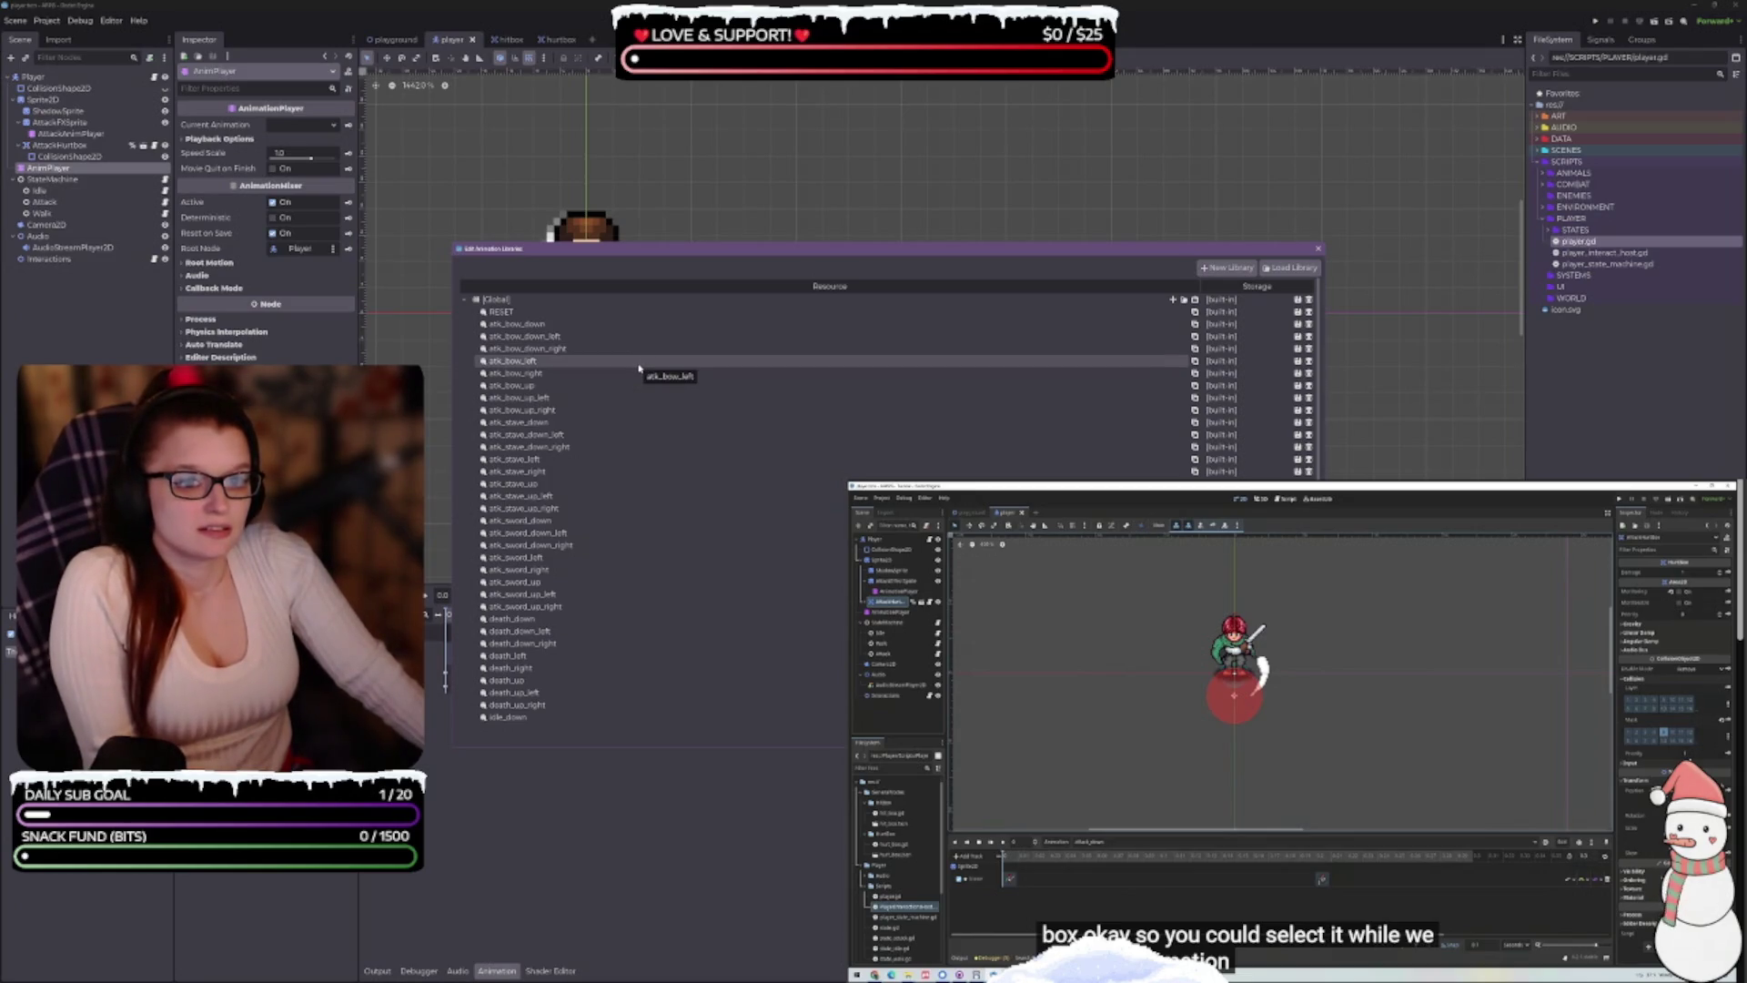
double_click(655, 335)
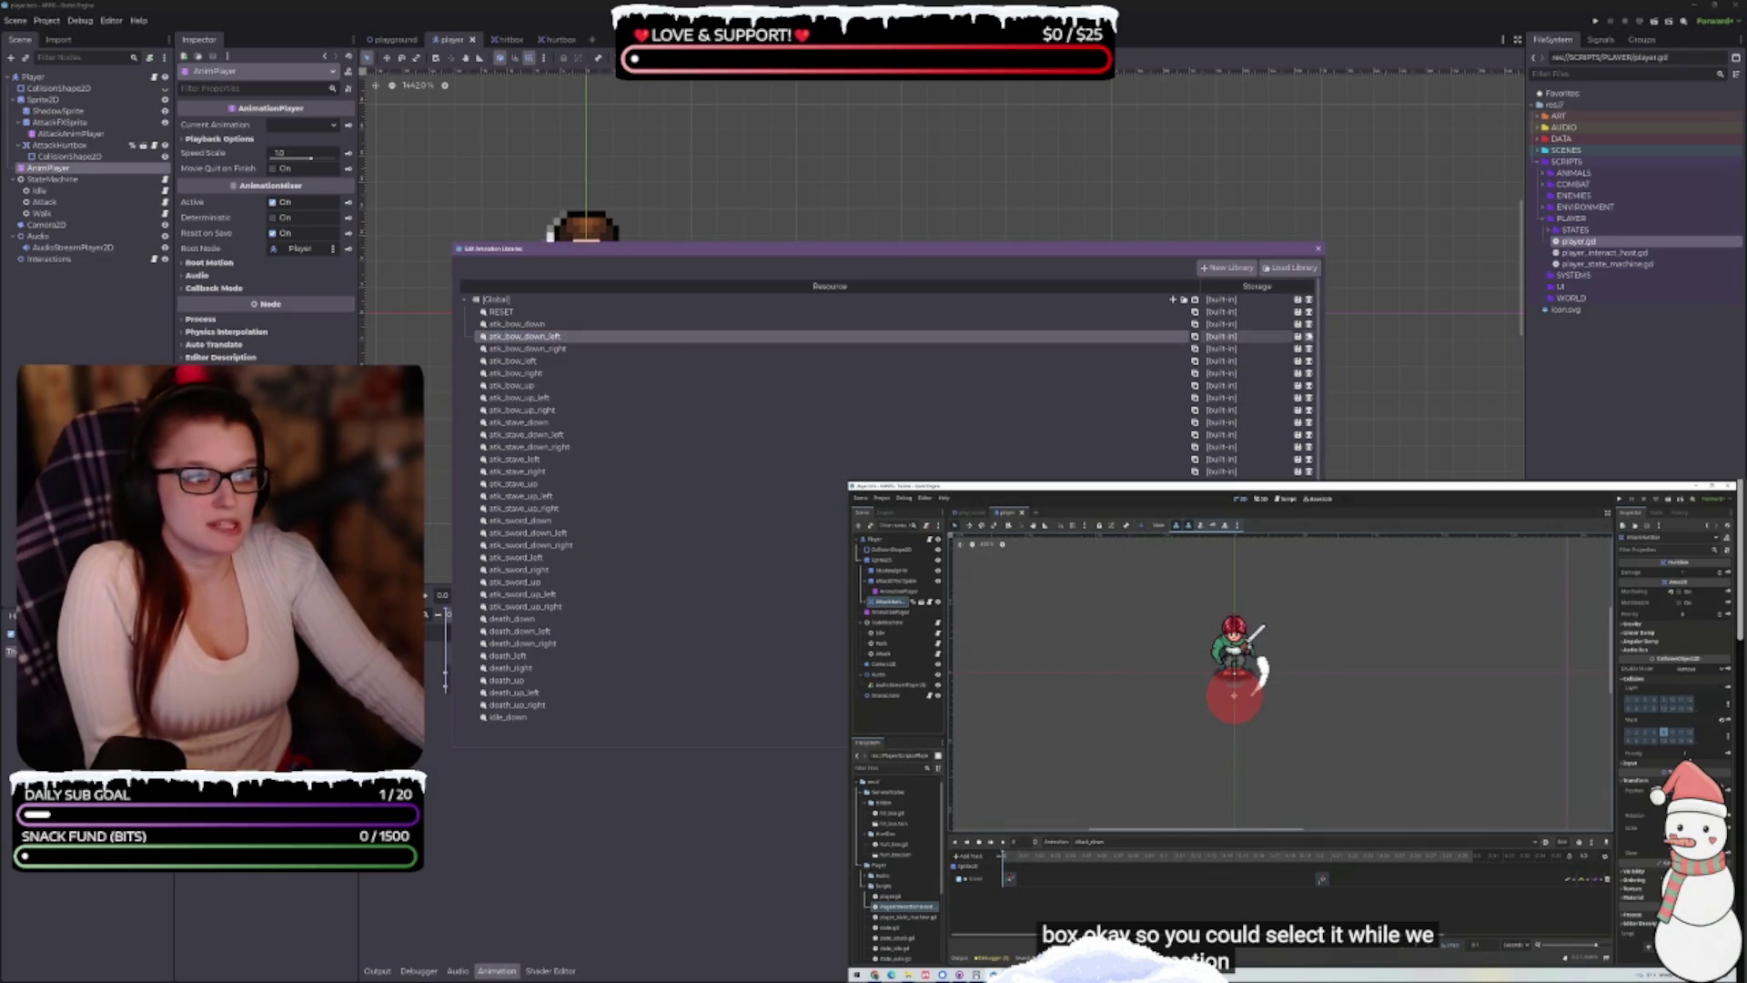
click(1309, 337)
double_click(1114, 298)
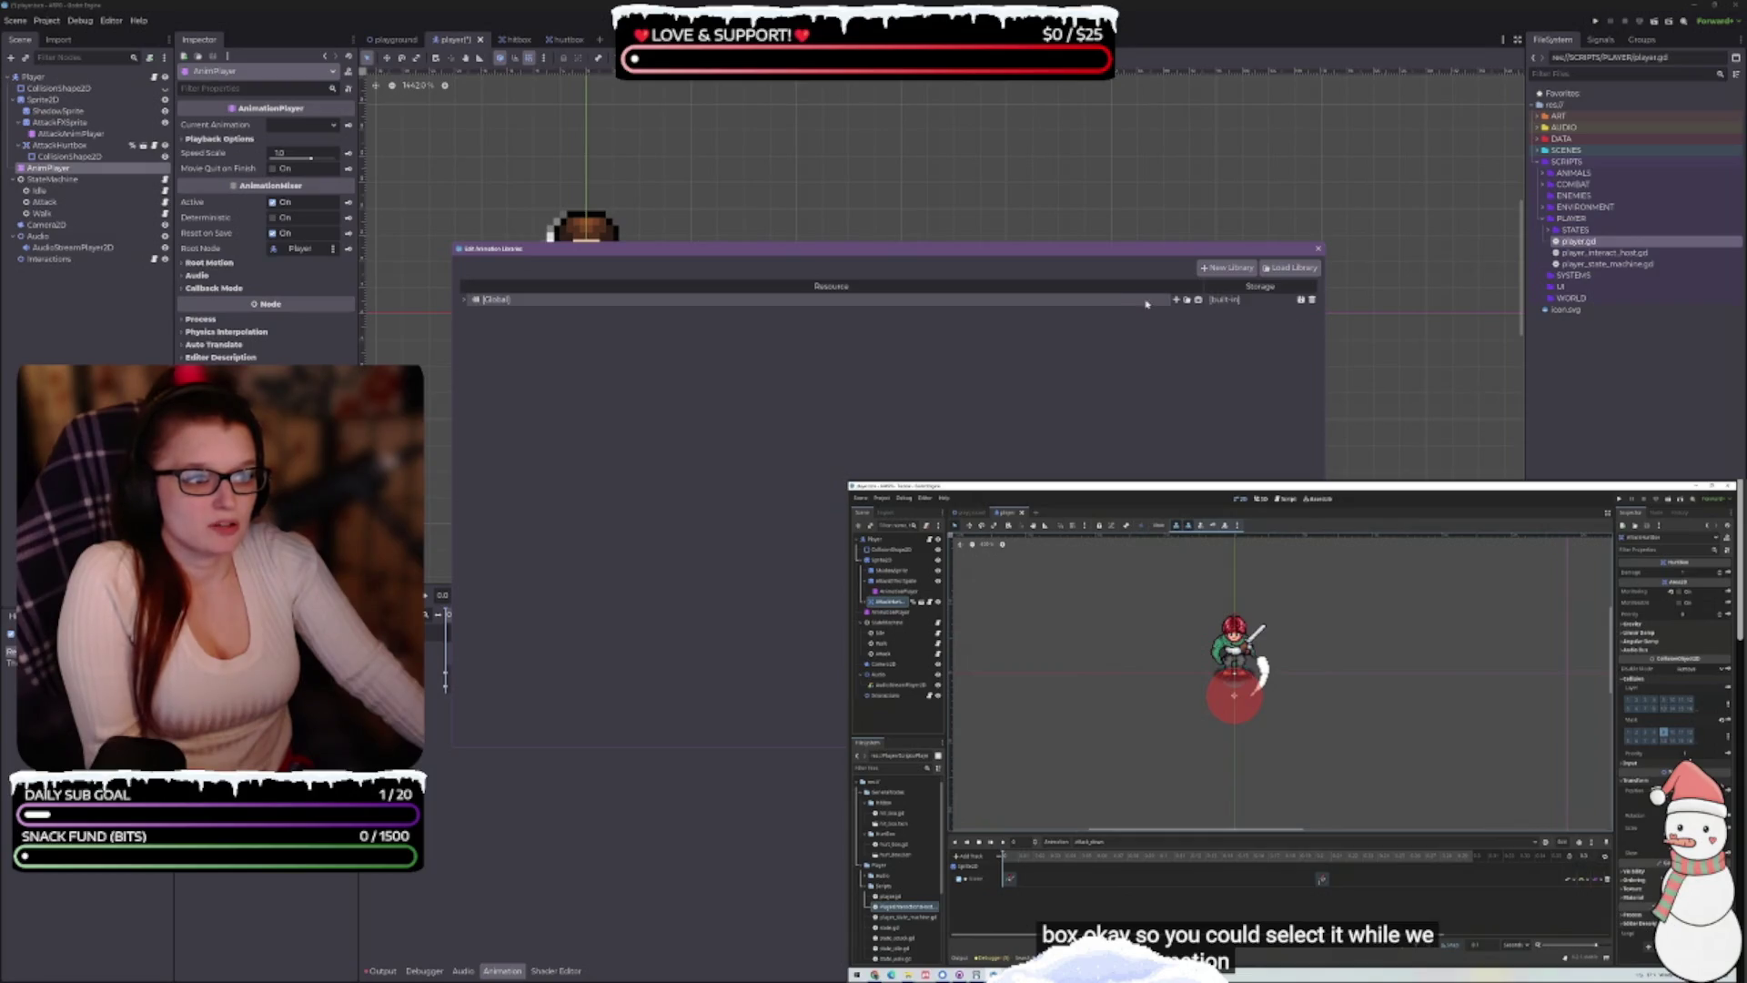
click(562, 333)
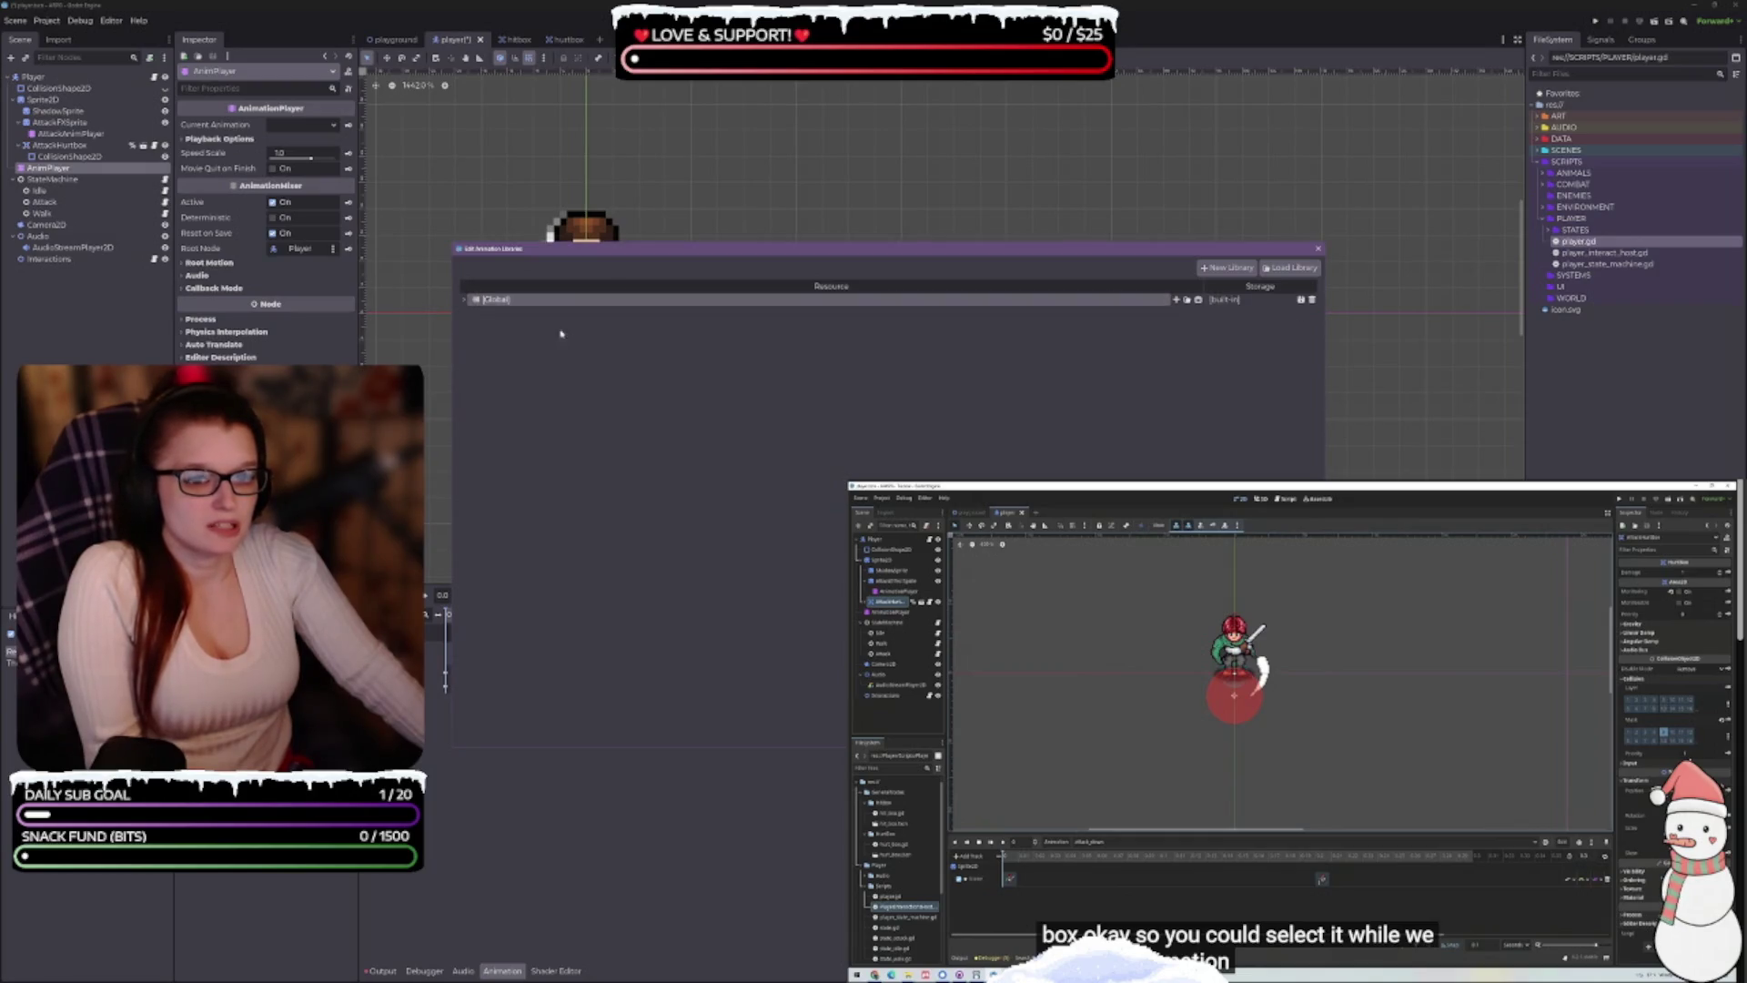
click(466, 301)
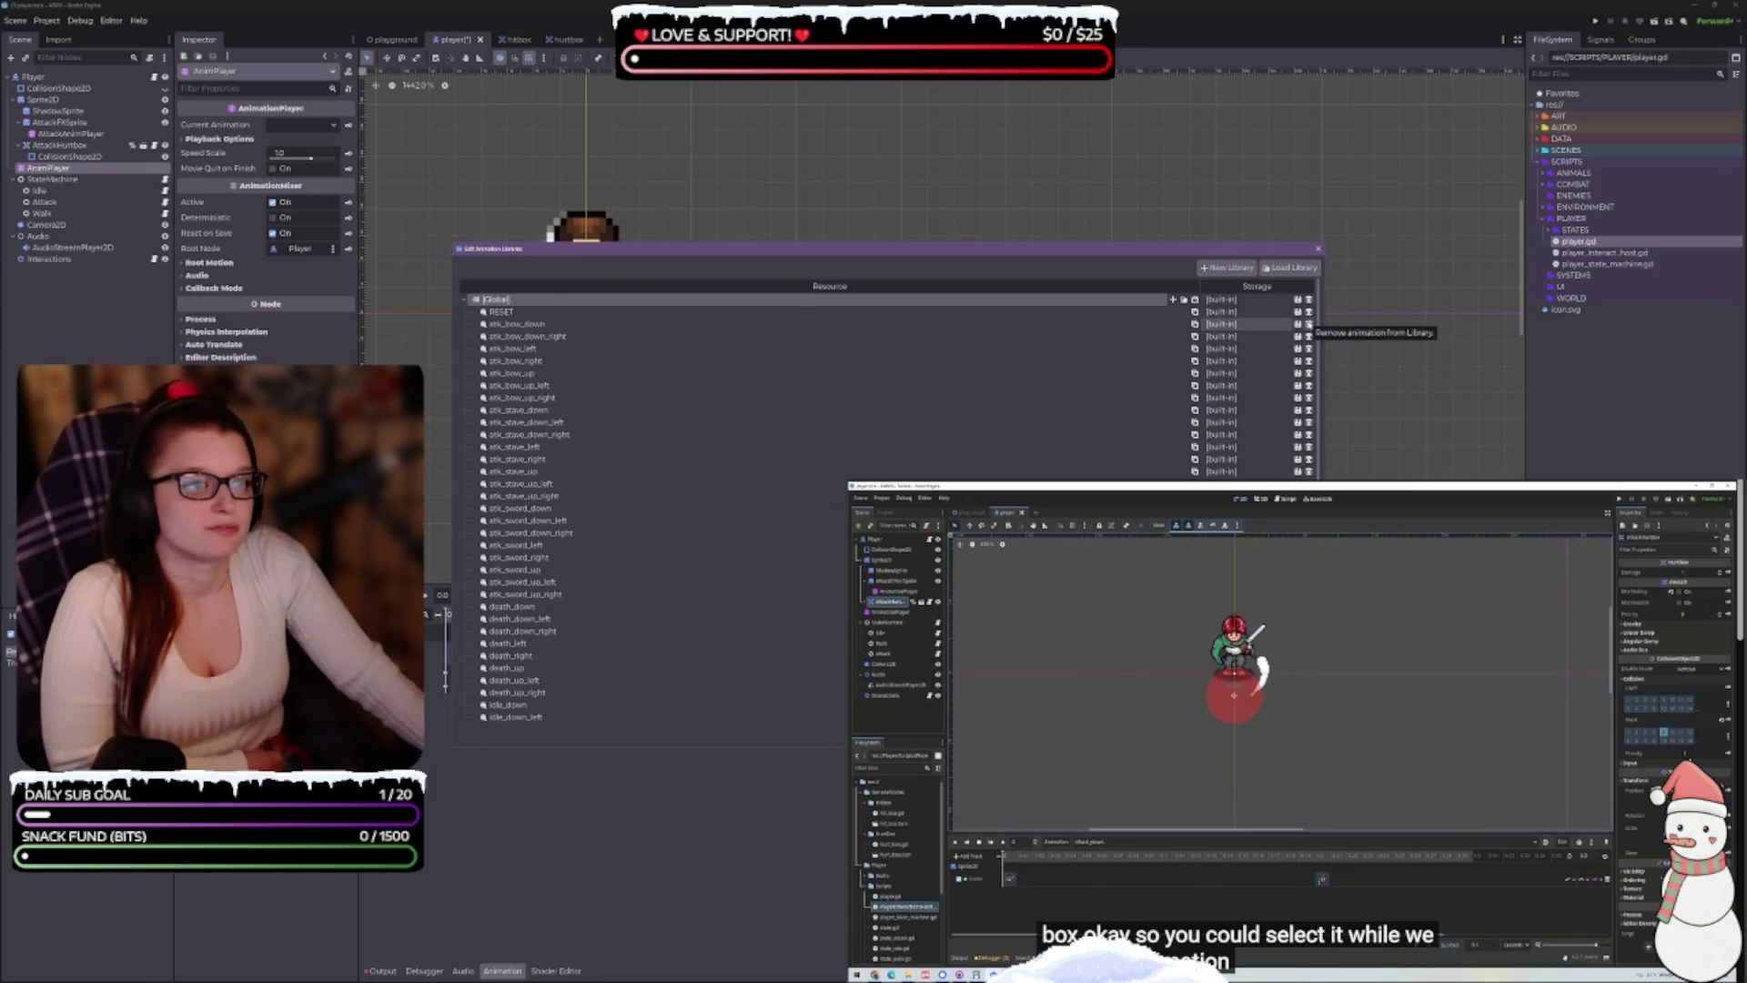
Remove atk_bow_down from the [Global] library, undoing once and deleting it again
click(1308, 325)
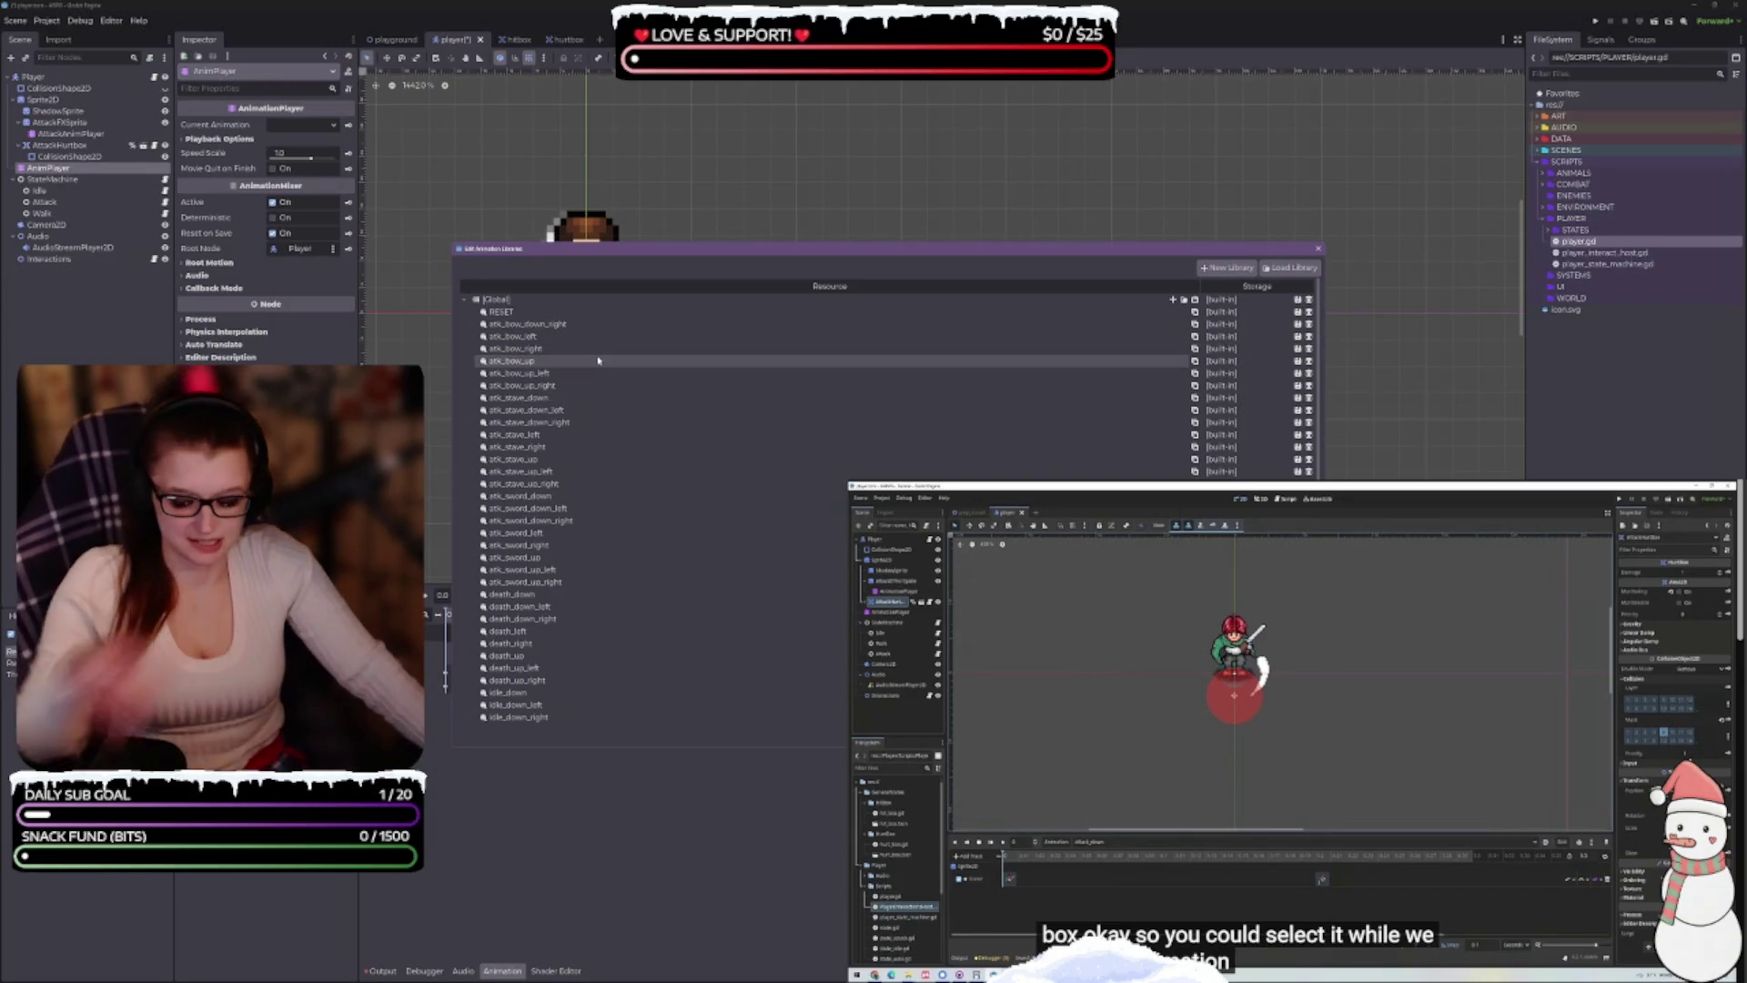
key(Left)
click(465, 299)
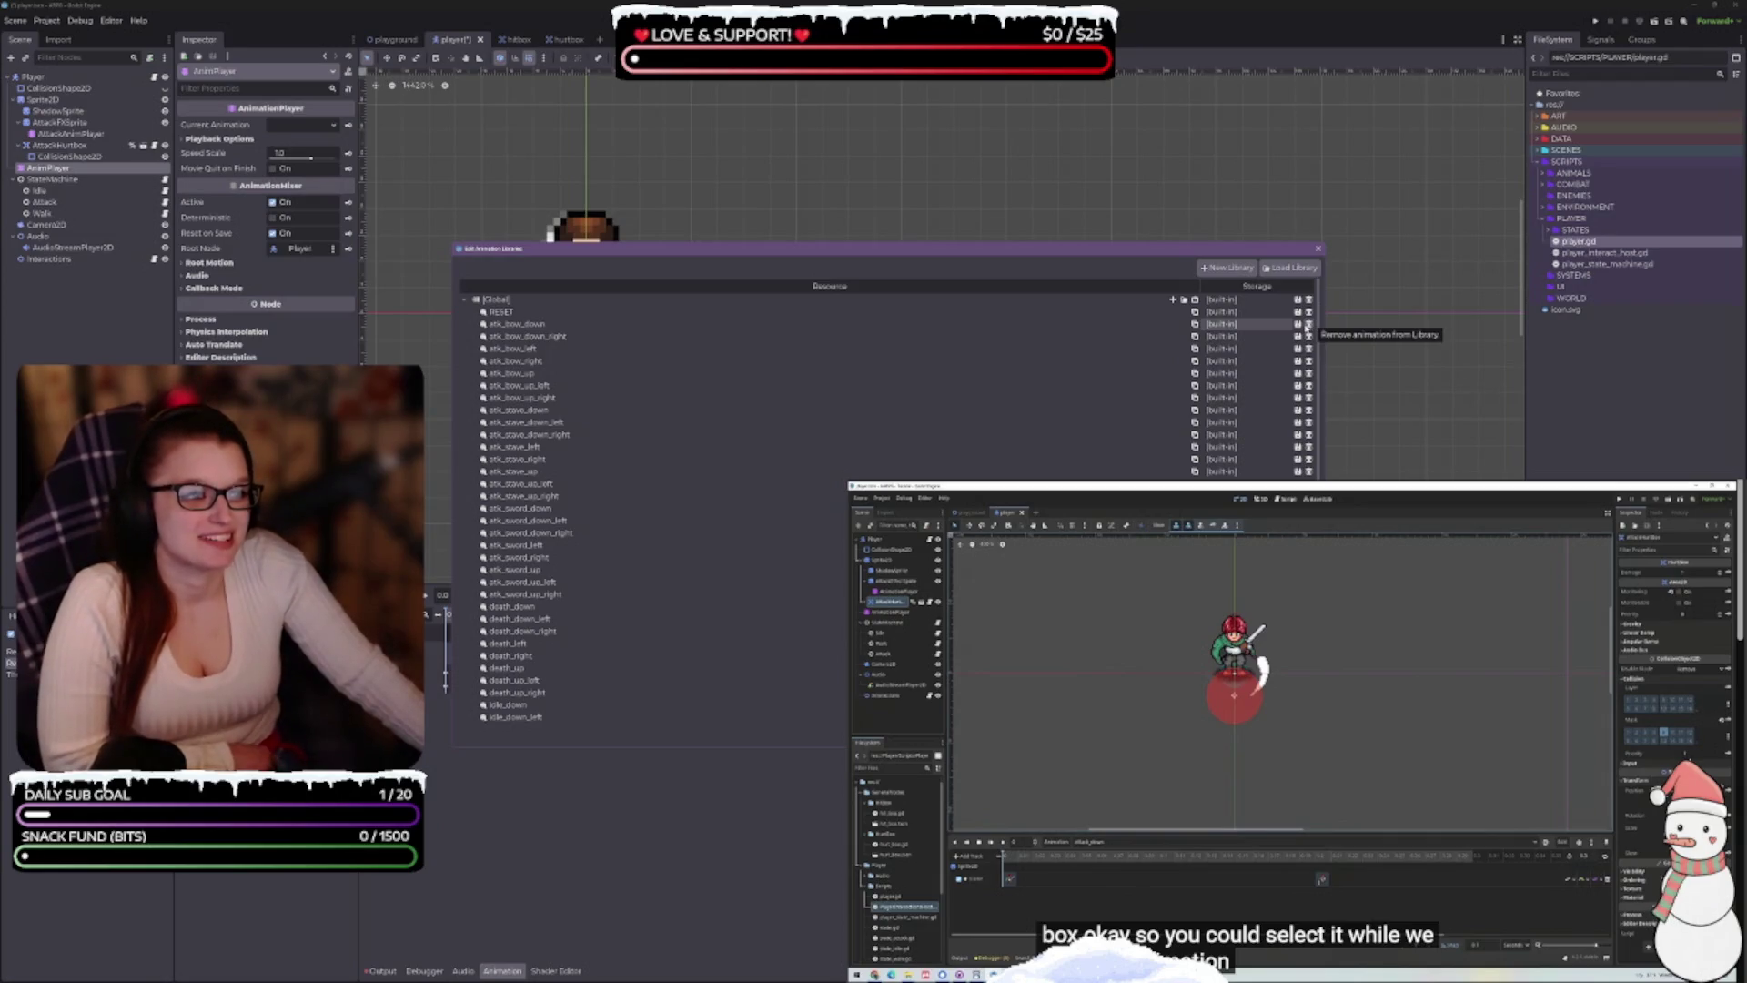
click(1306, 324)
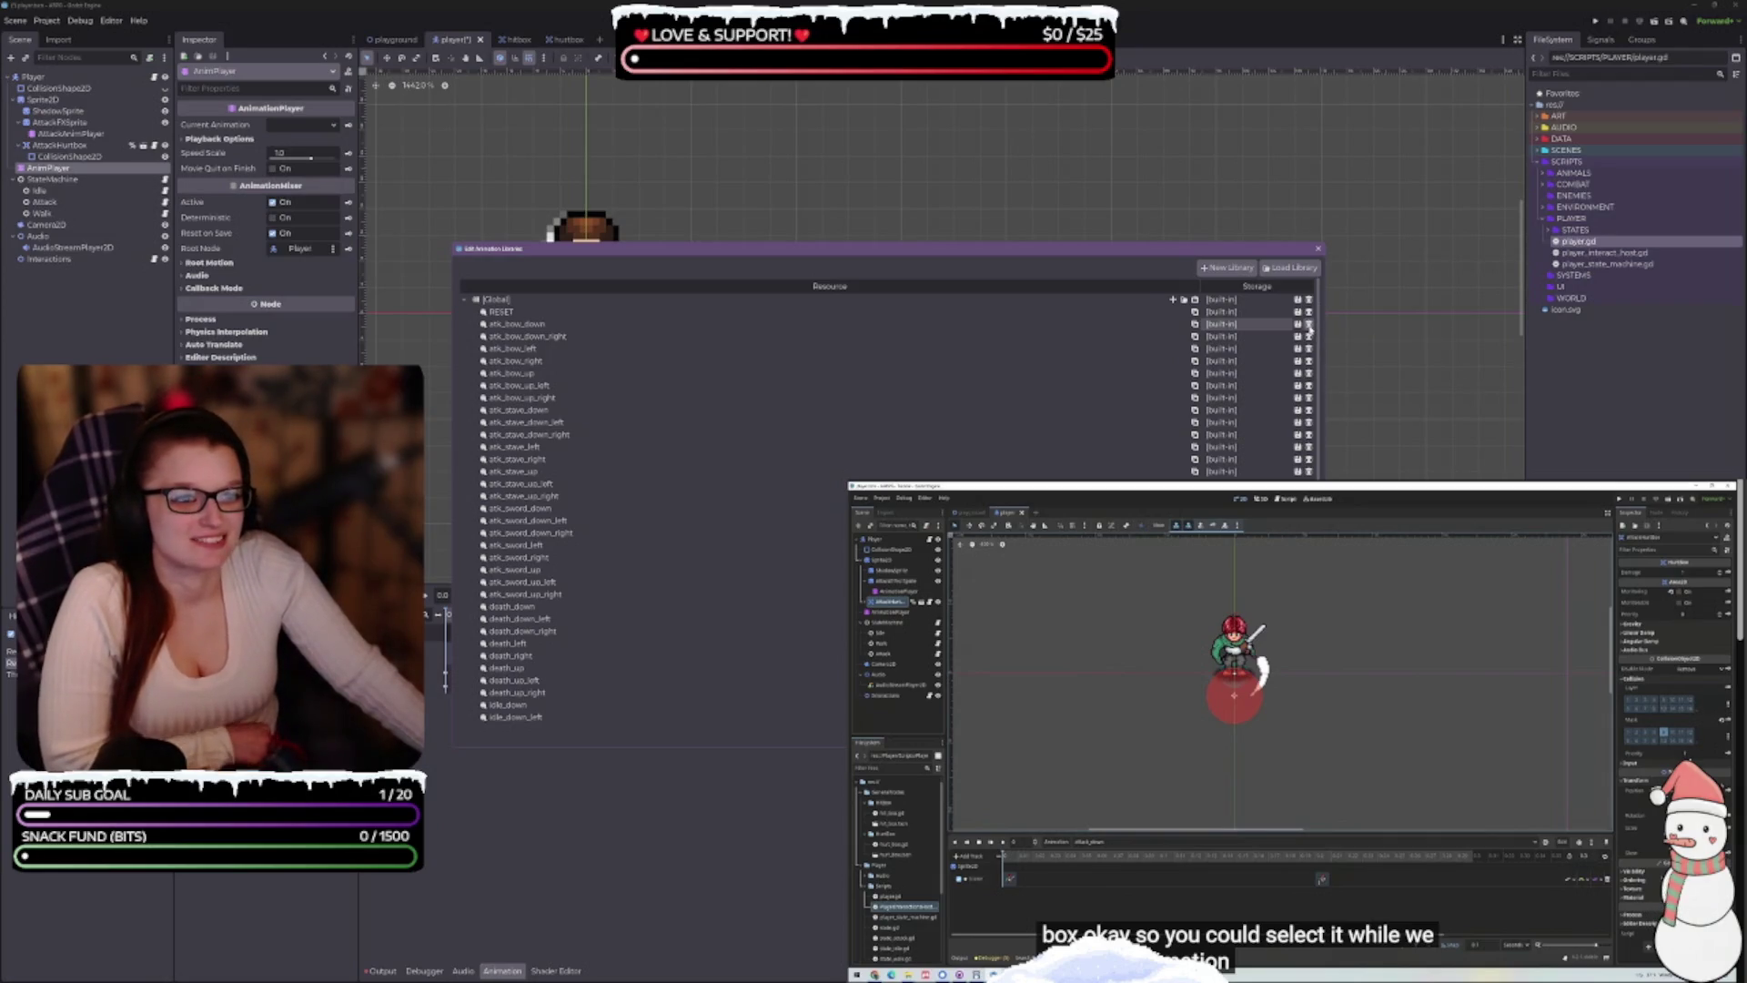
click(464, 299)
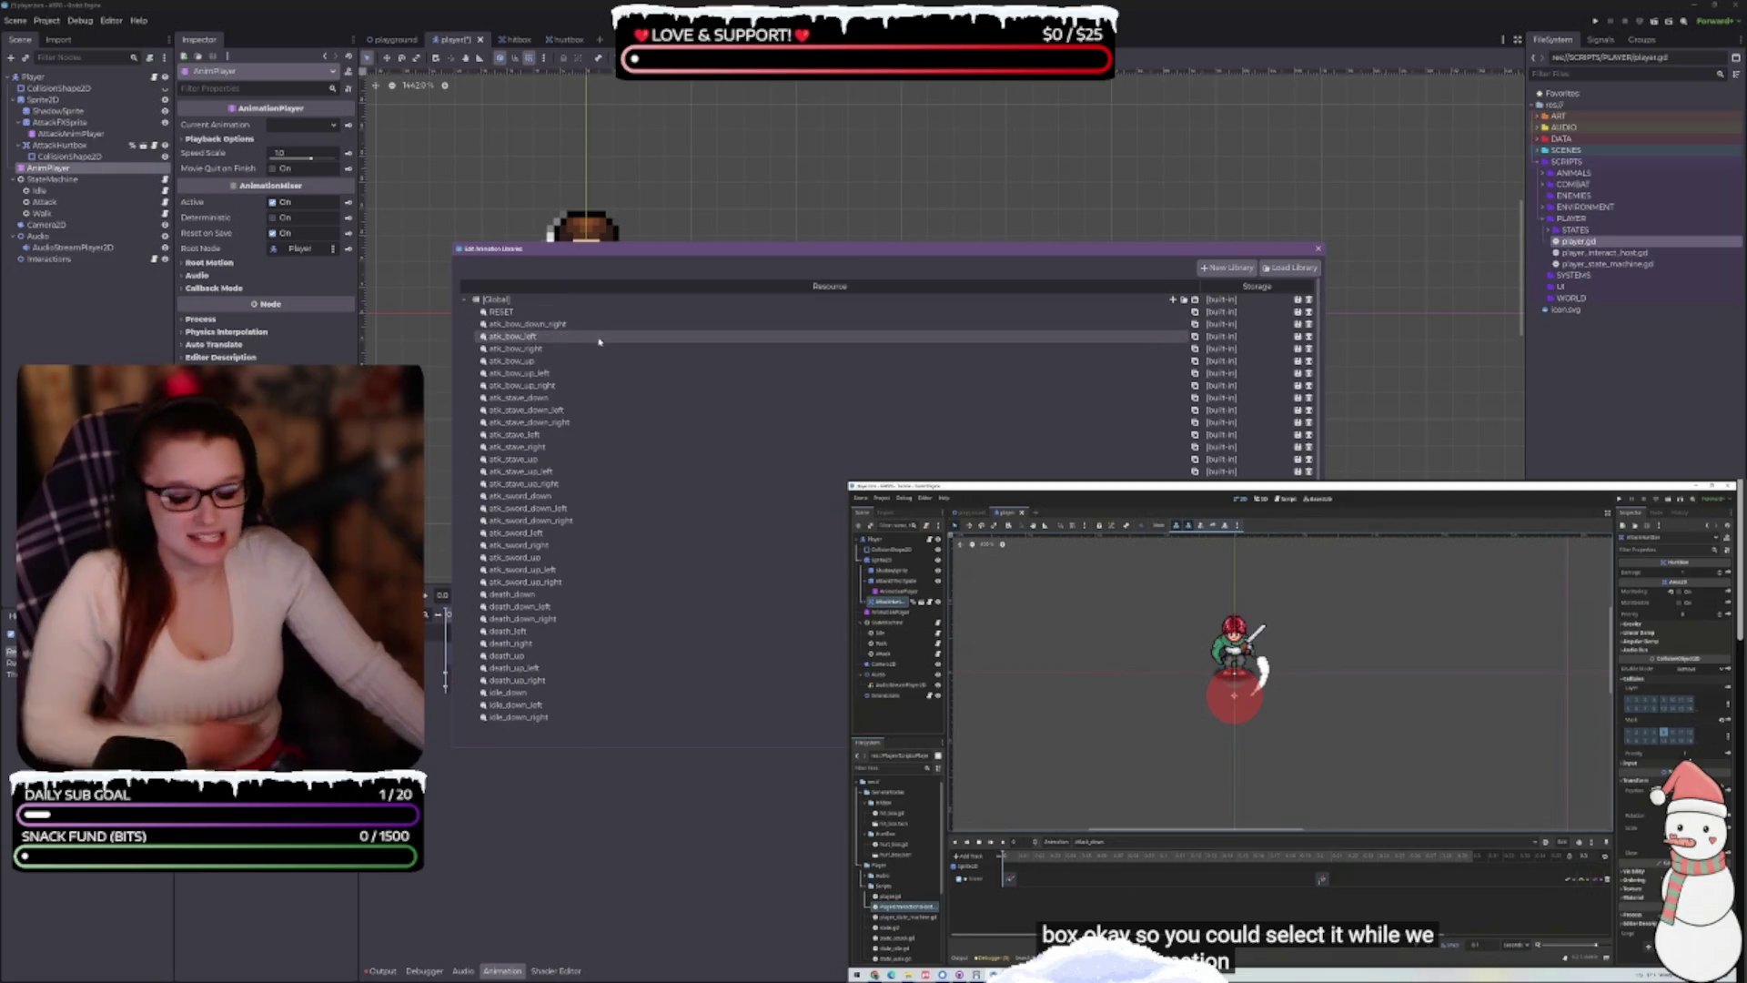
click(465, 300)
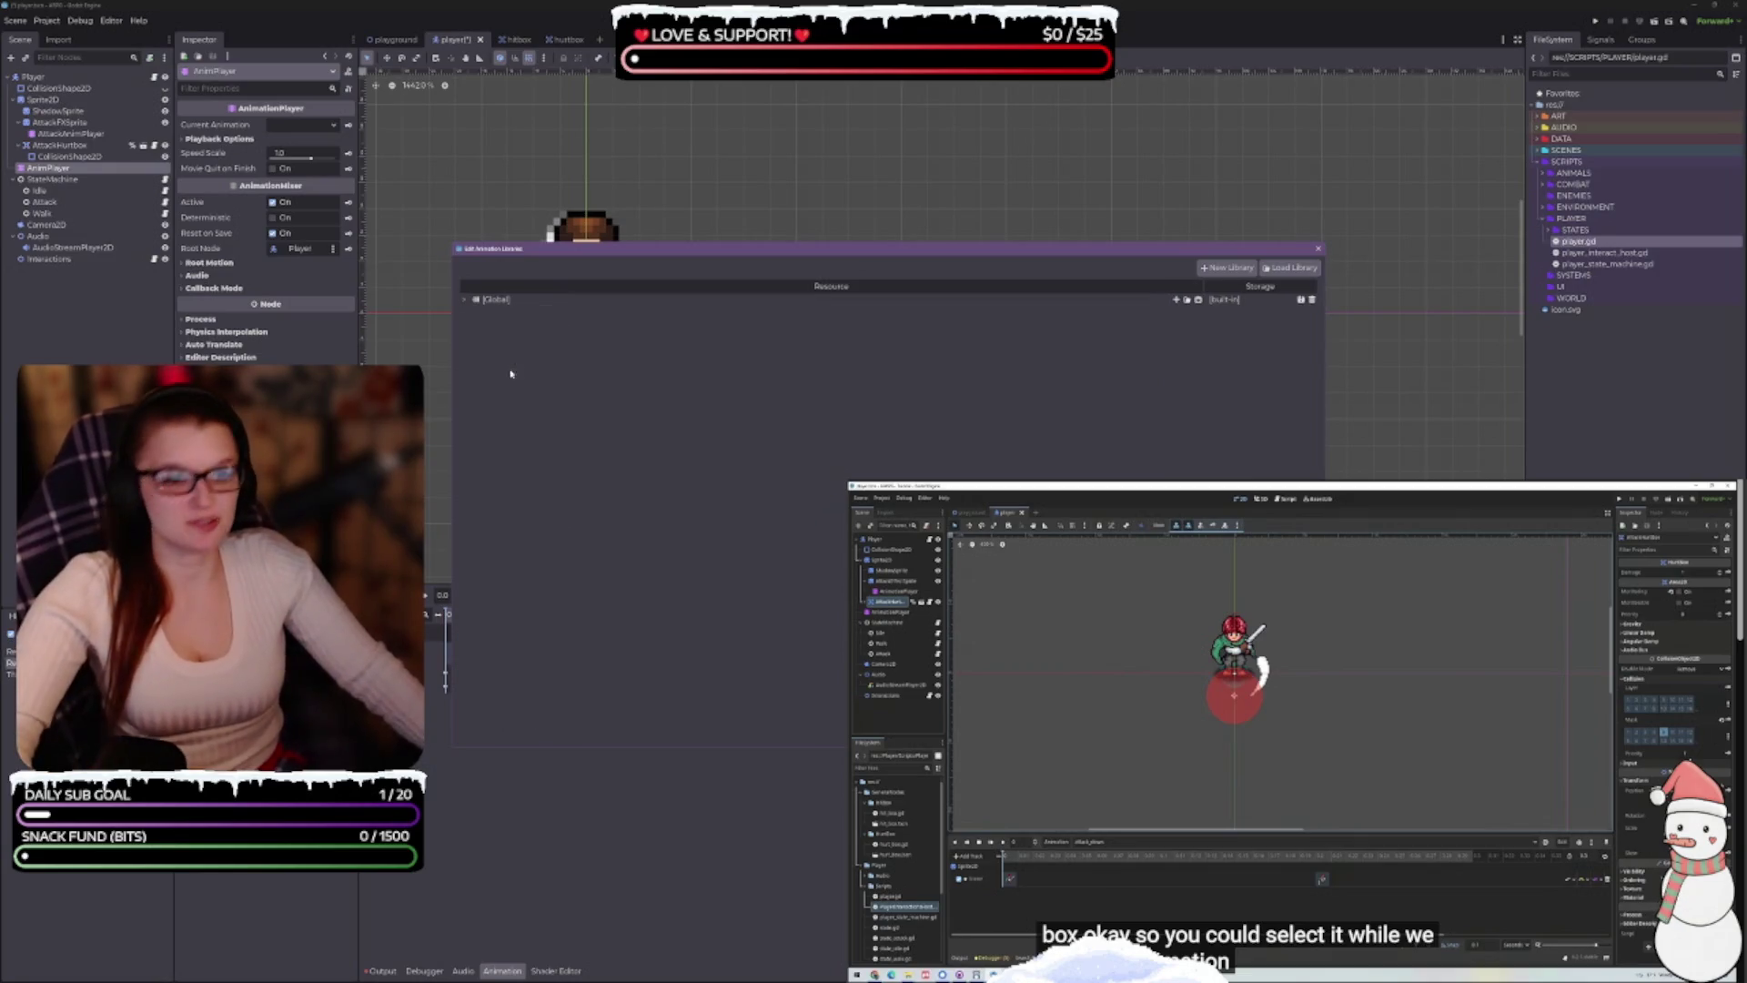
click(466, 299)
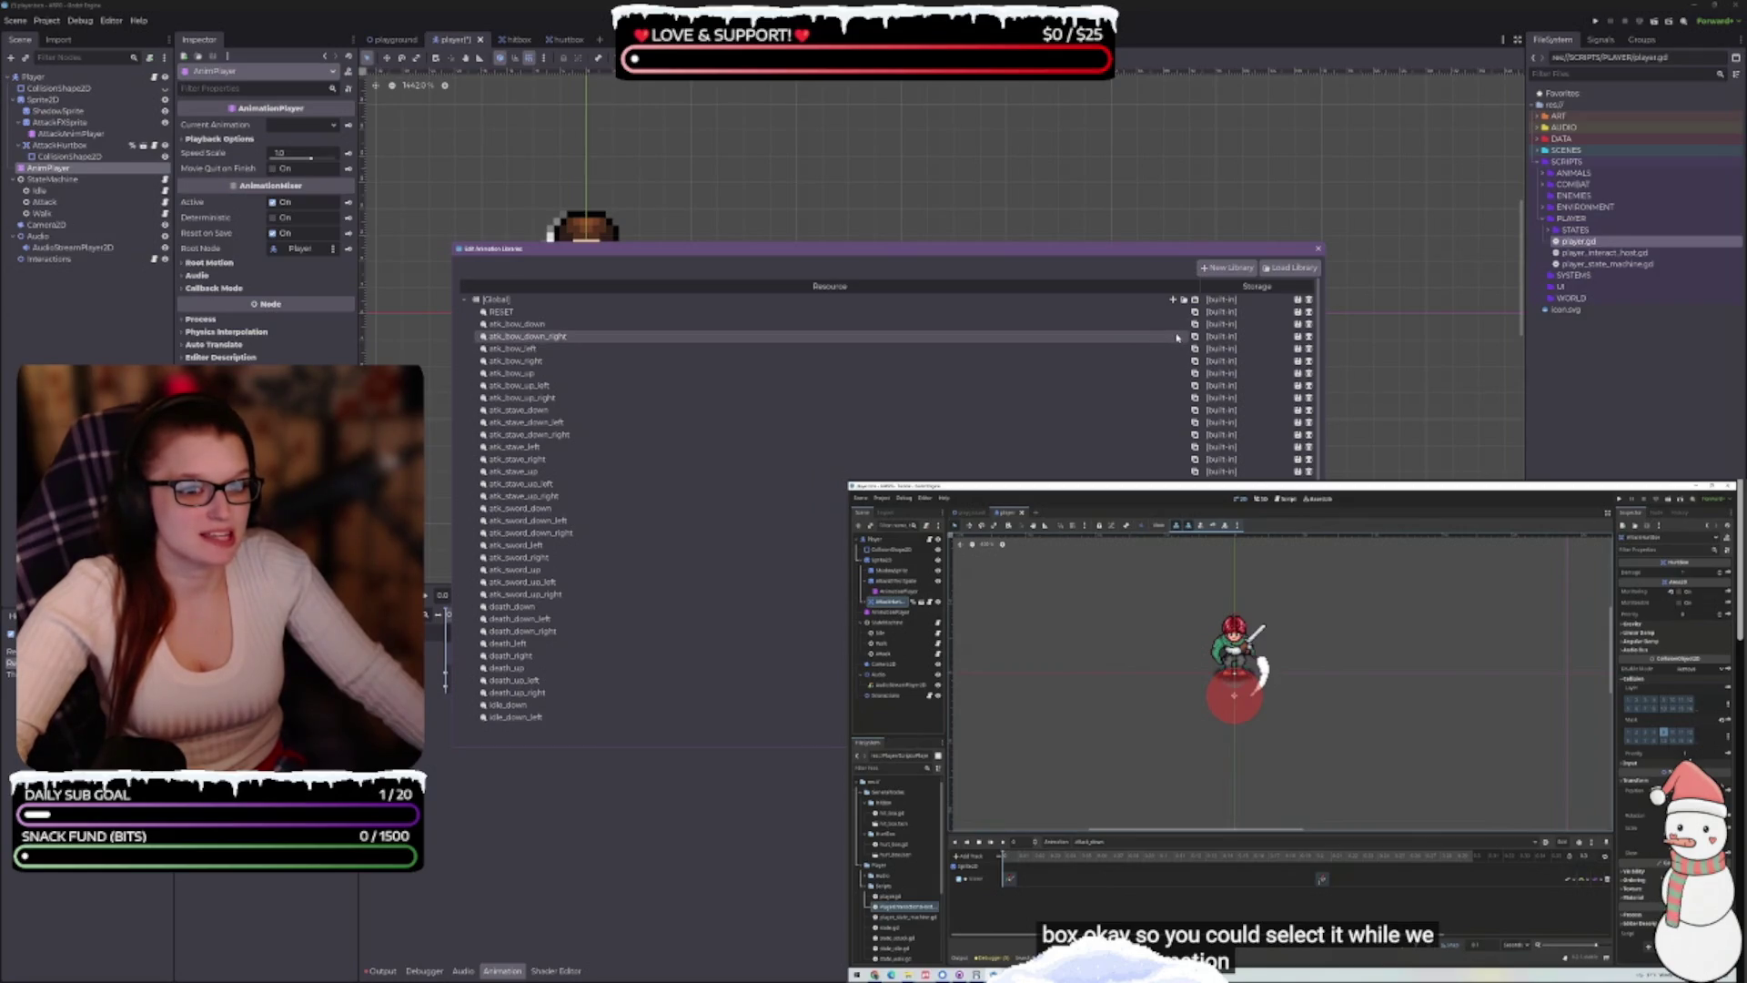
Delete more diagonal attacks: atk_bow_up_left, atk_bow_up_right, atk_stave_down_left and another stave animation
click(1308, 337)
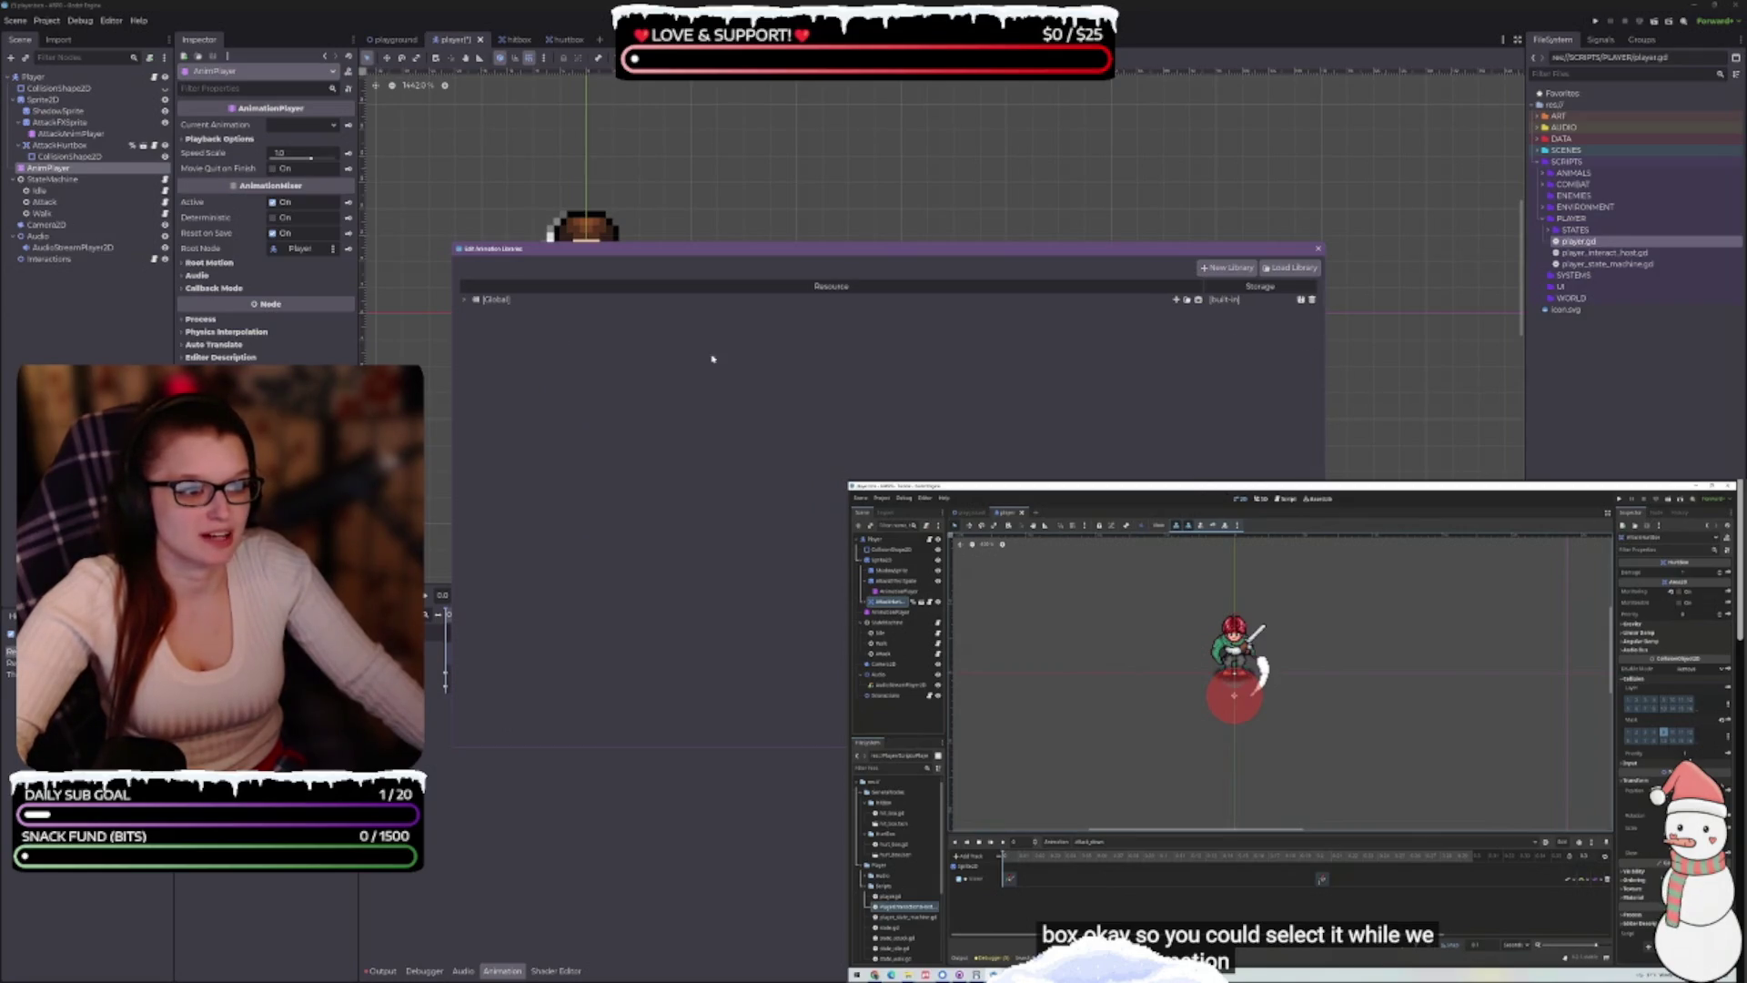
click(468, 301)
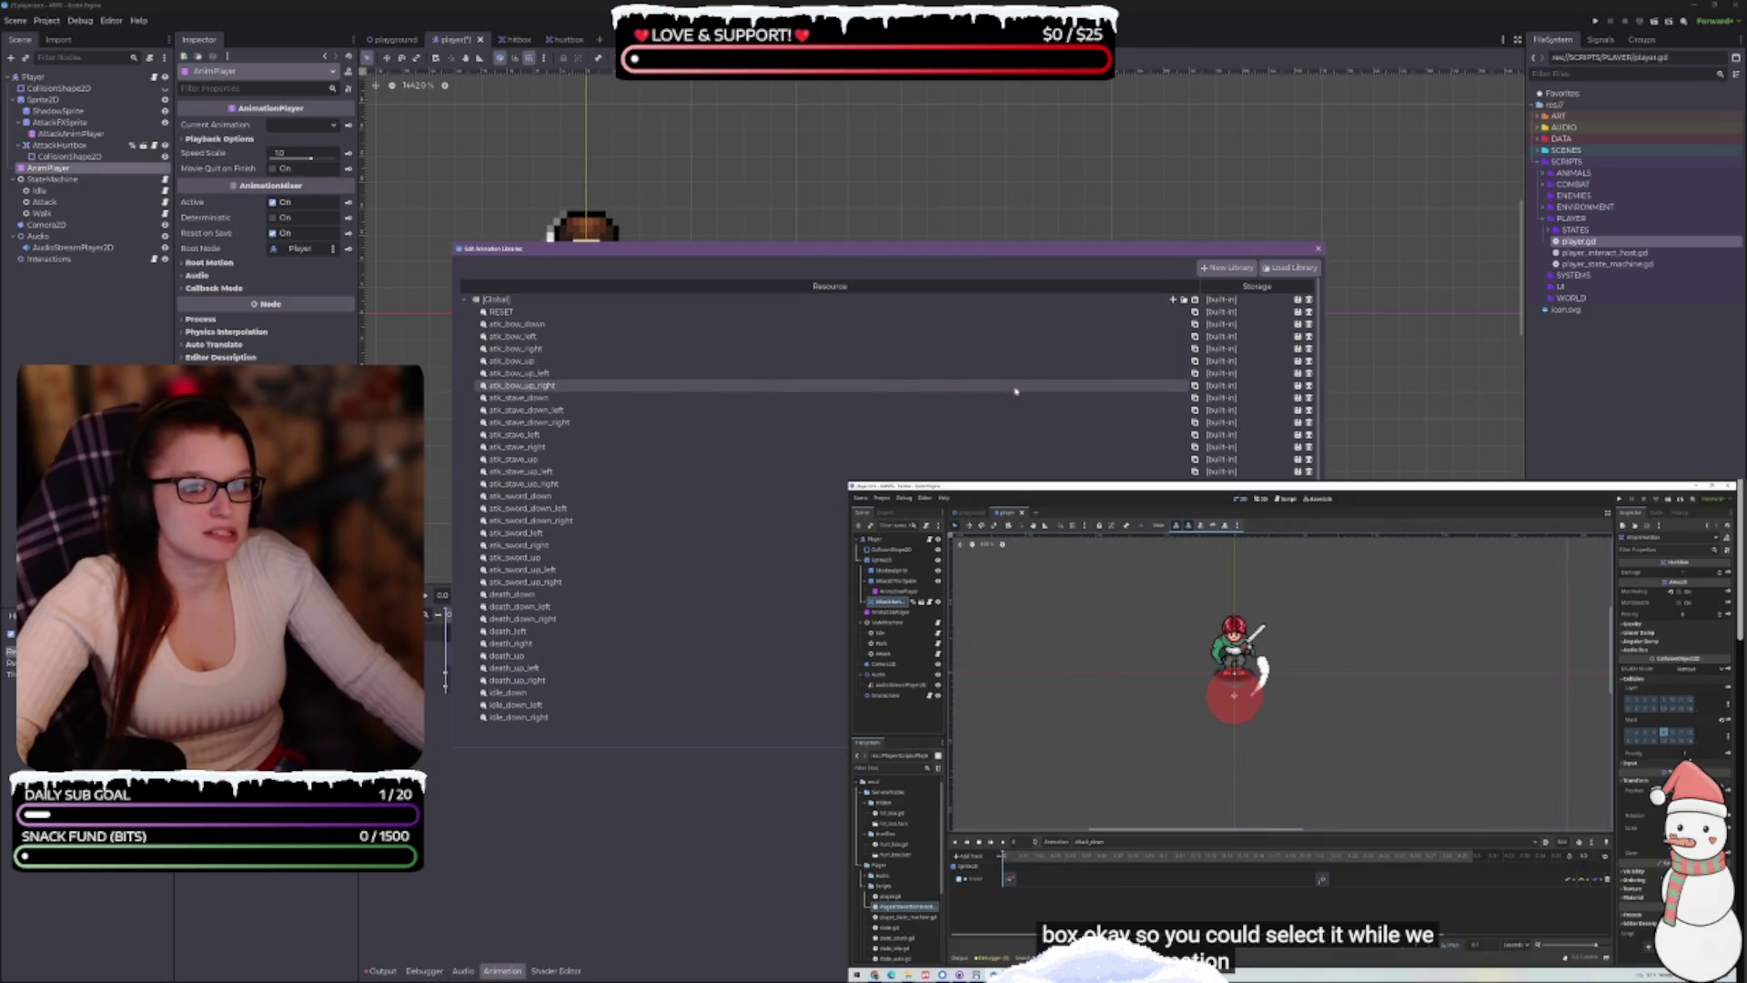
click(1306, 379)
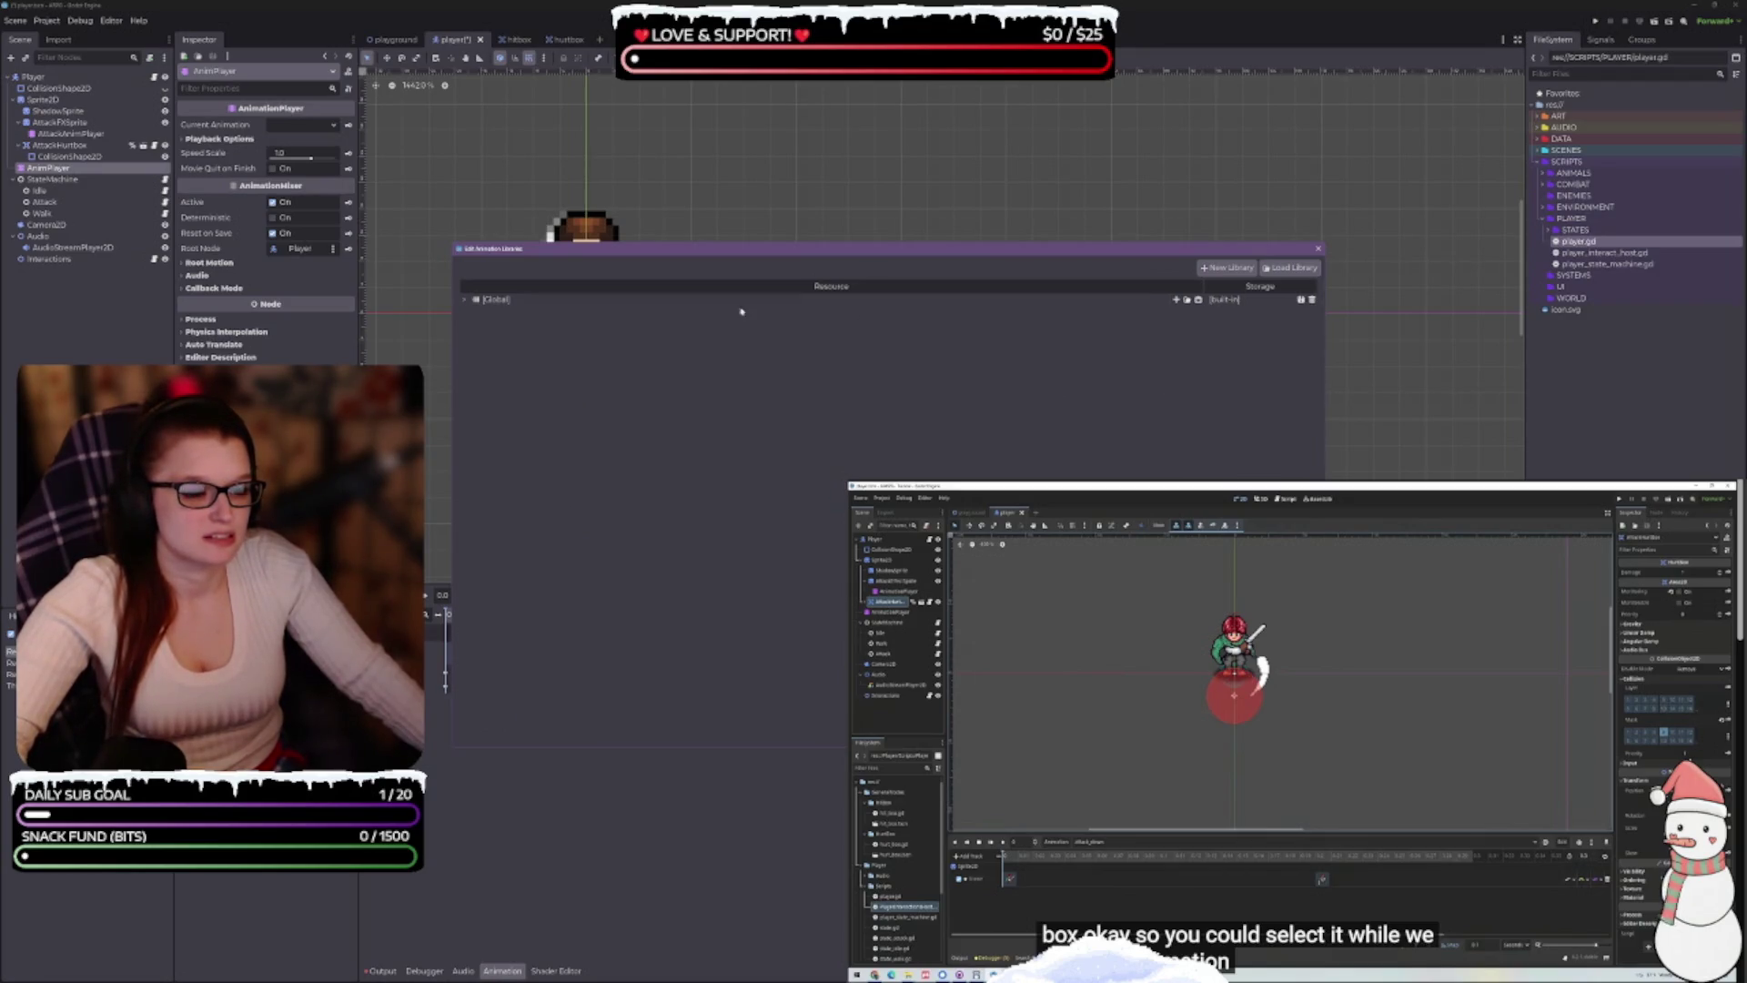
click(467, 301)
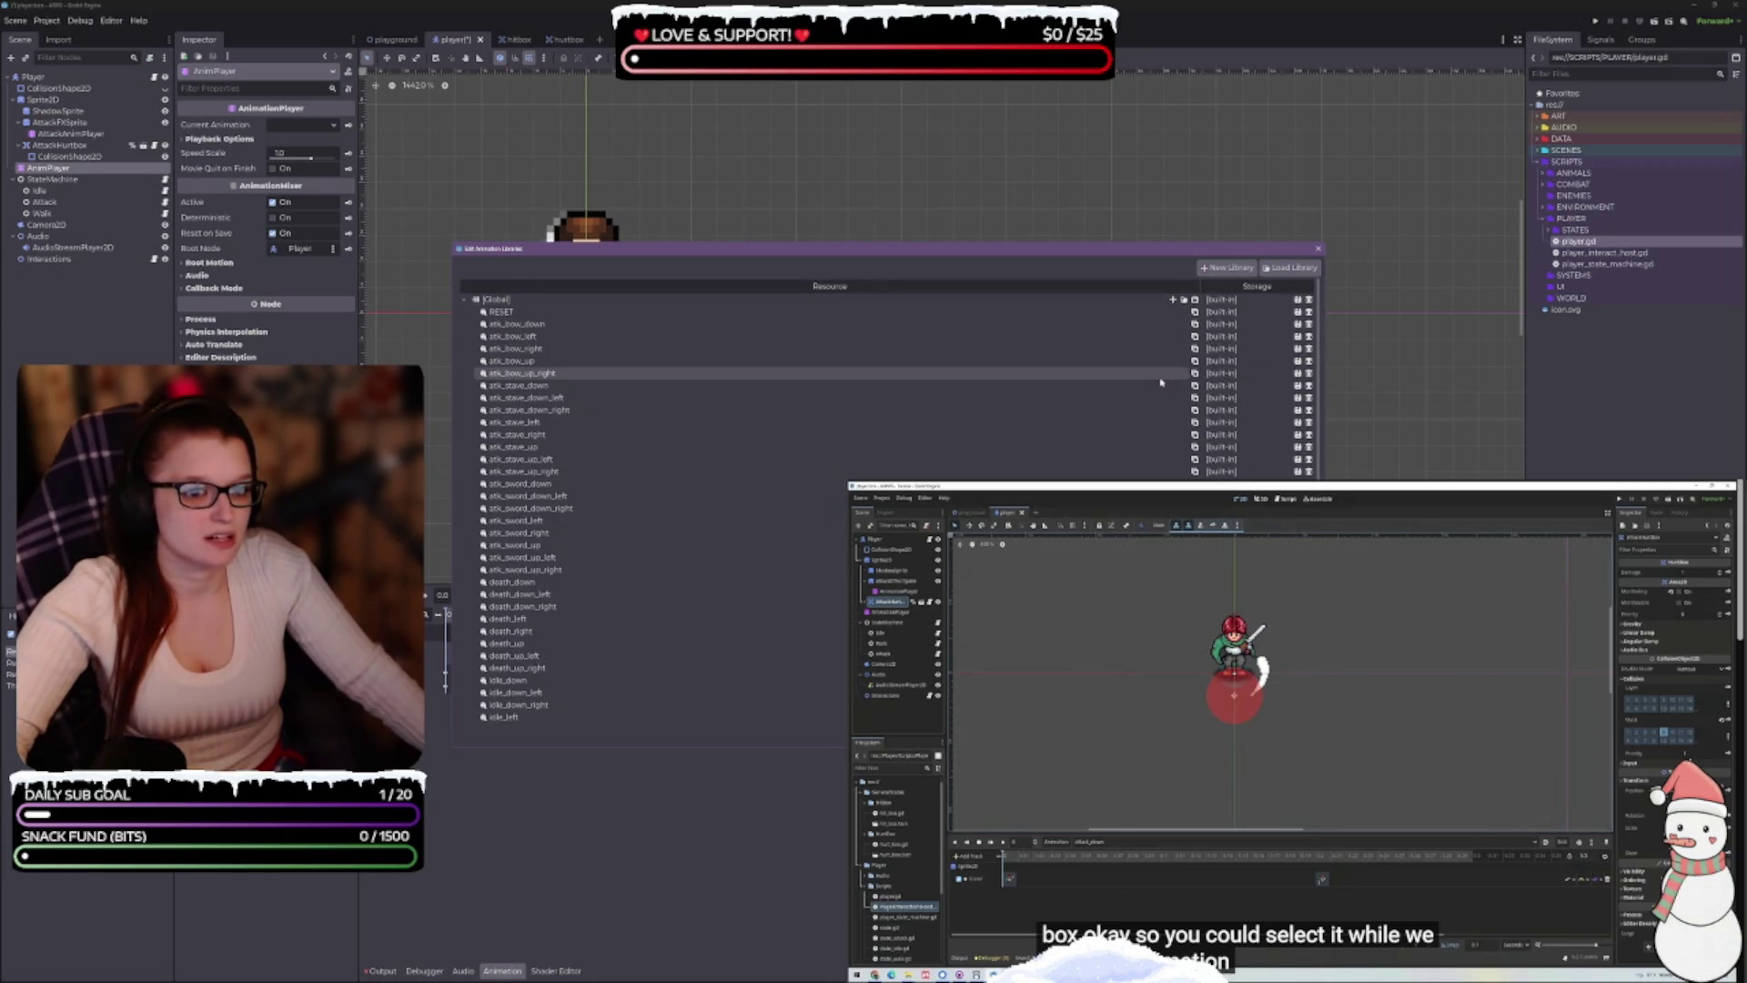
click(1308, 373)
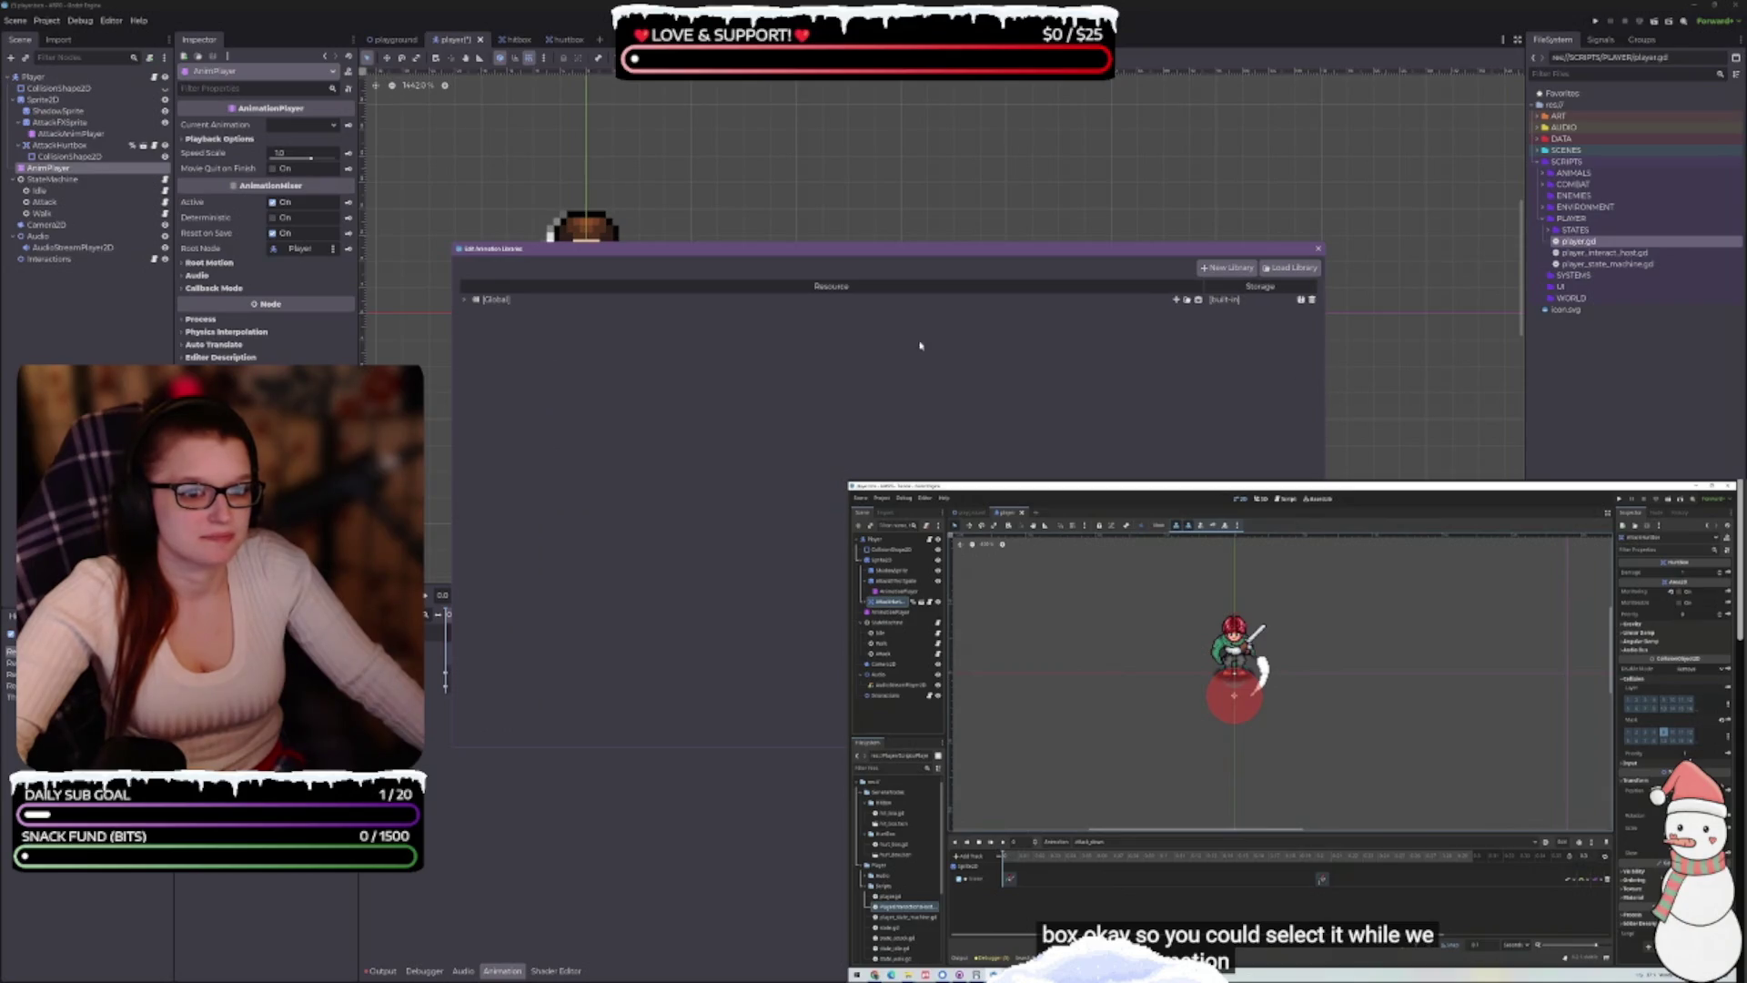
click(465, 300)
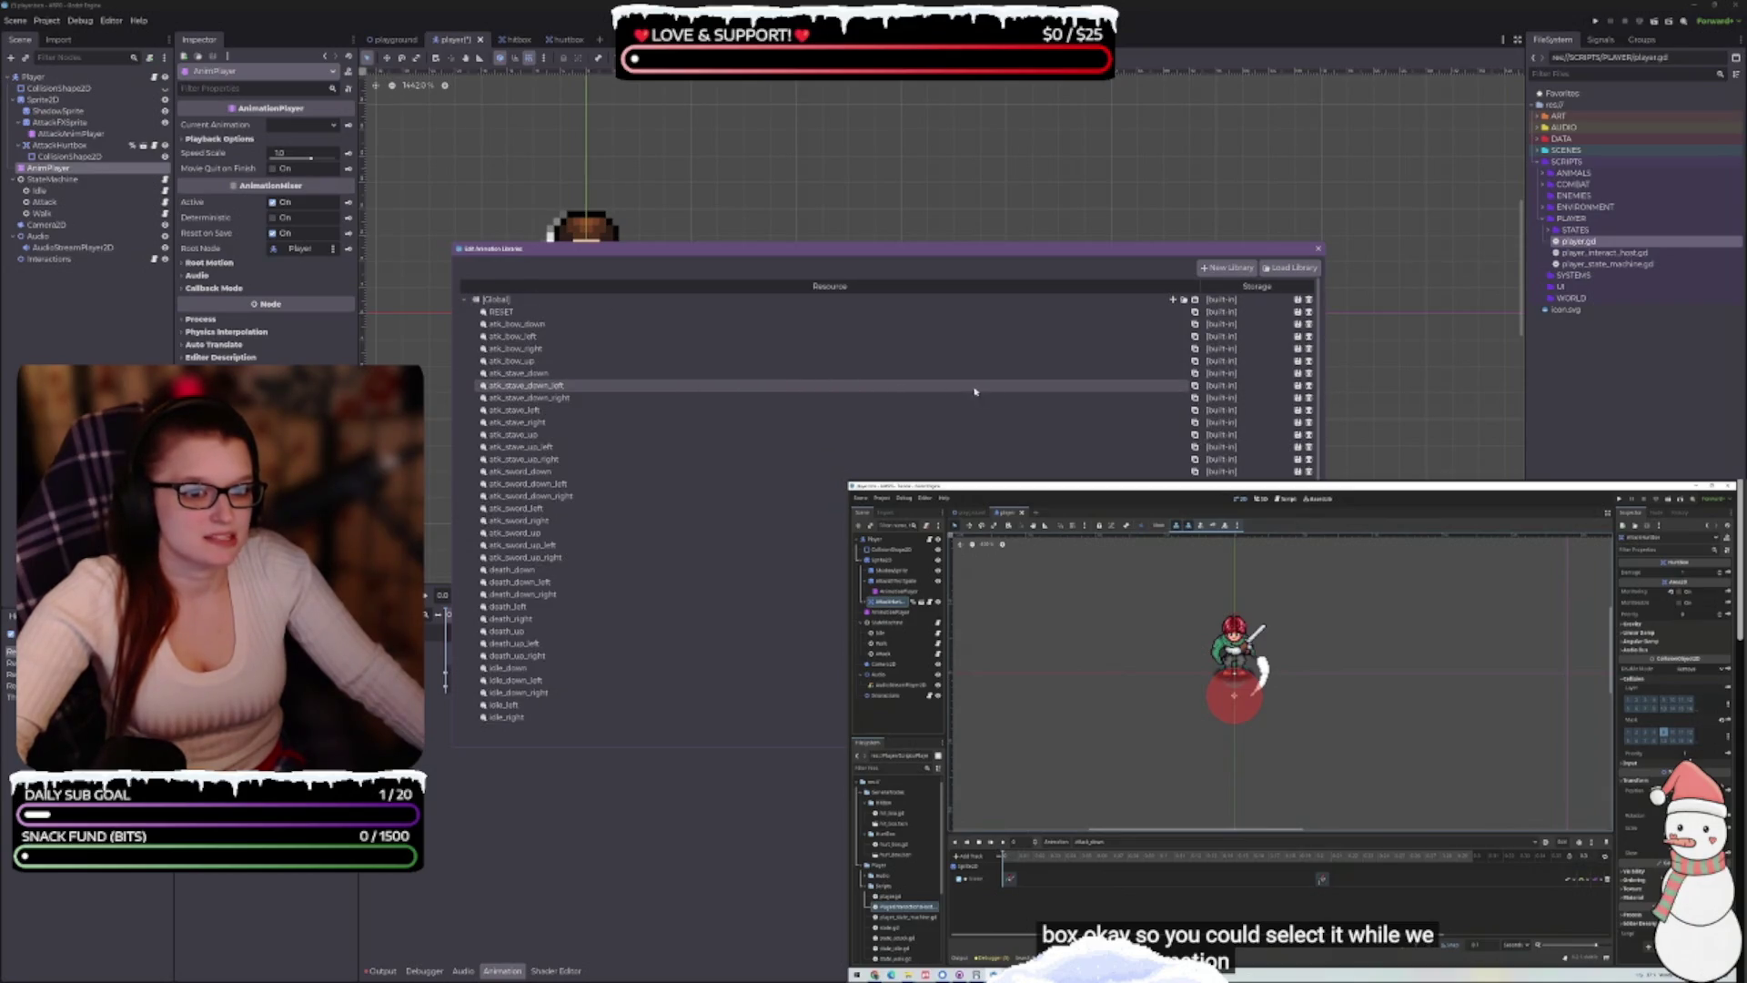
click(1308, 386)
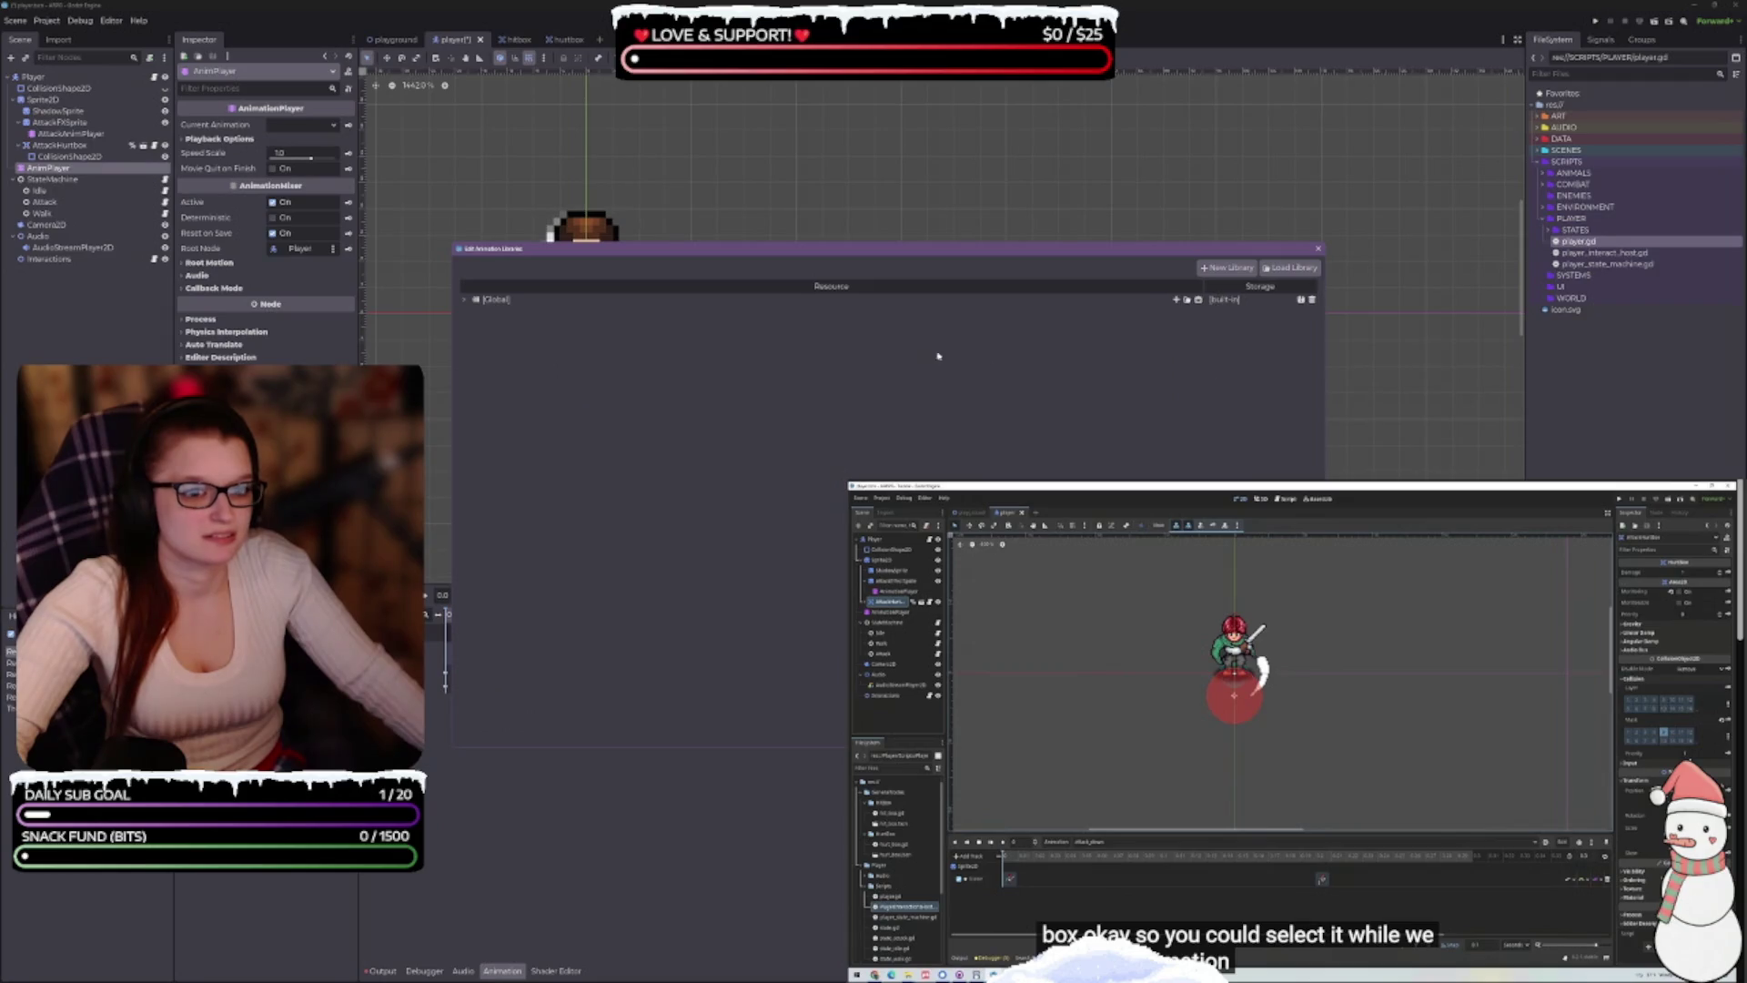
click(467, 298)
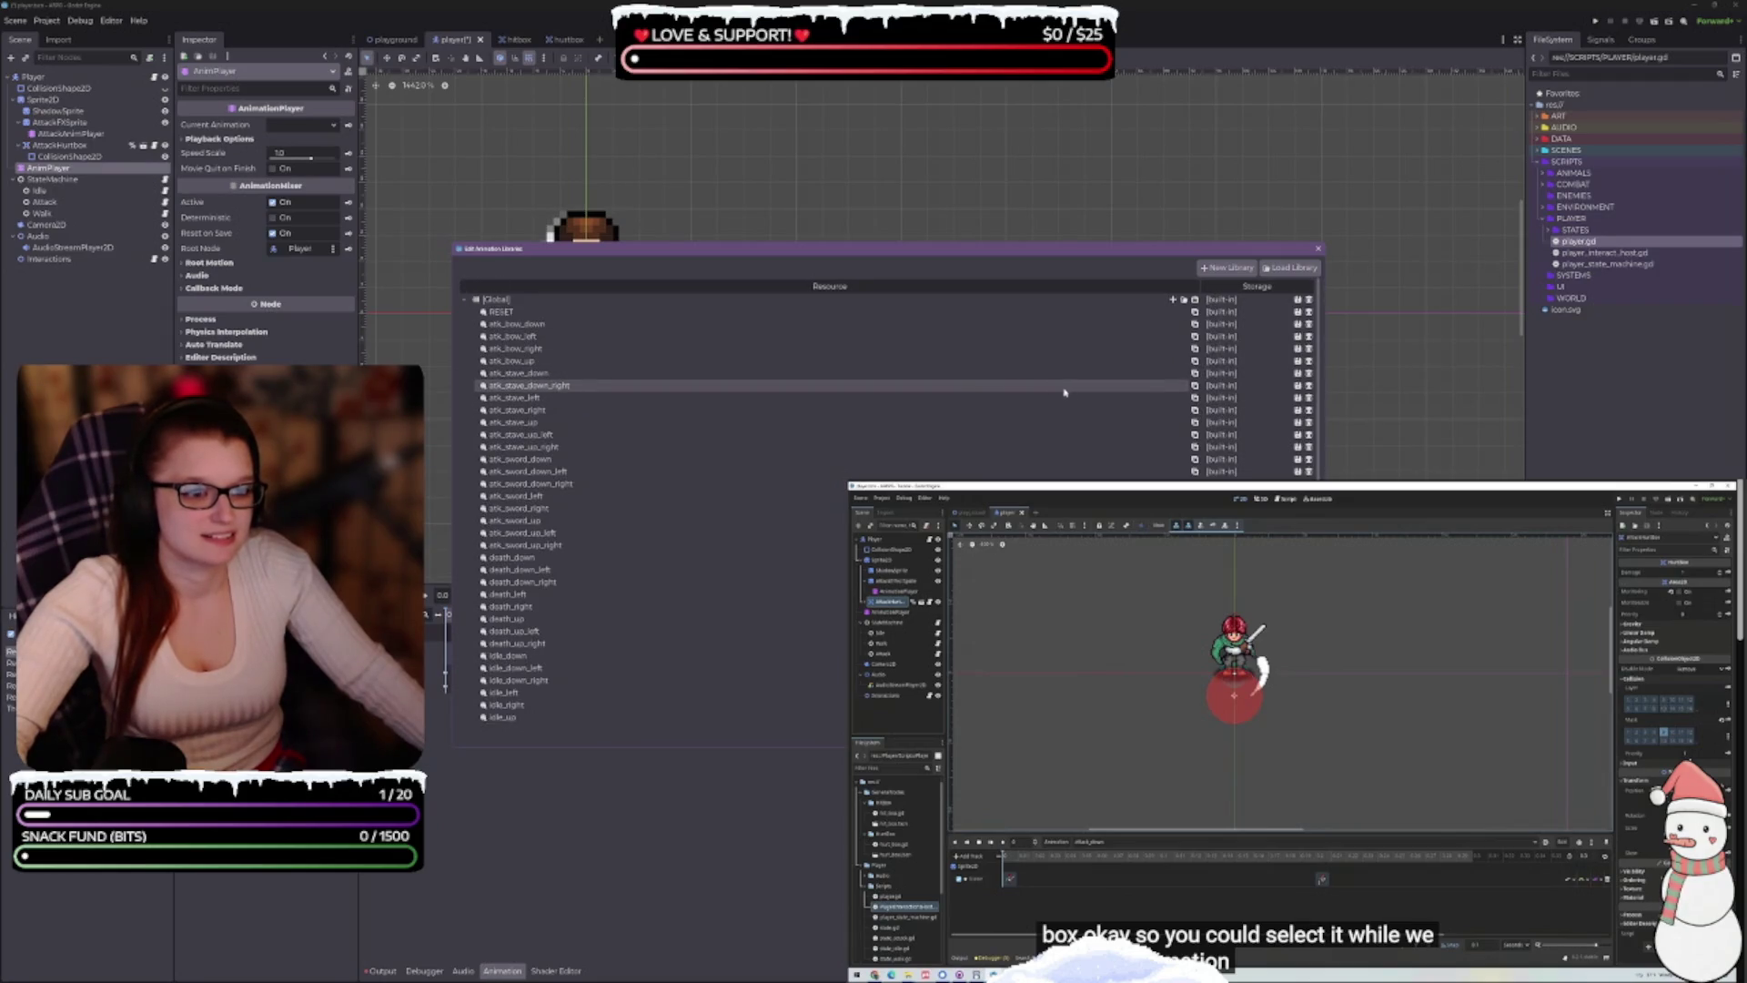
click(1308, 386)
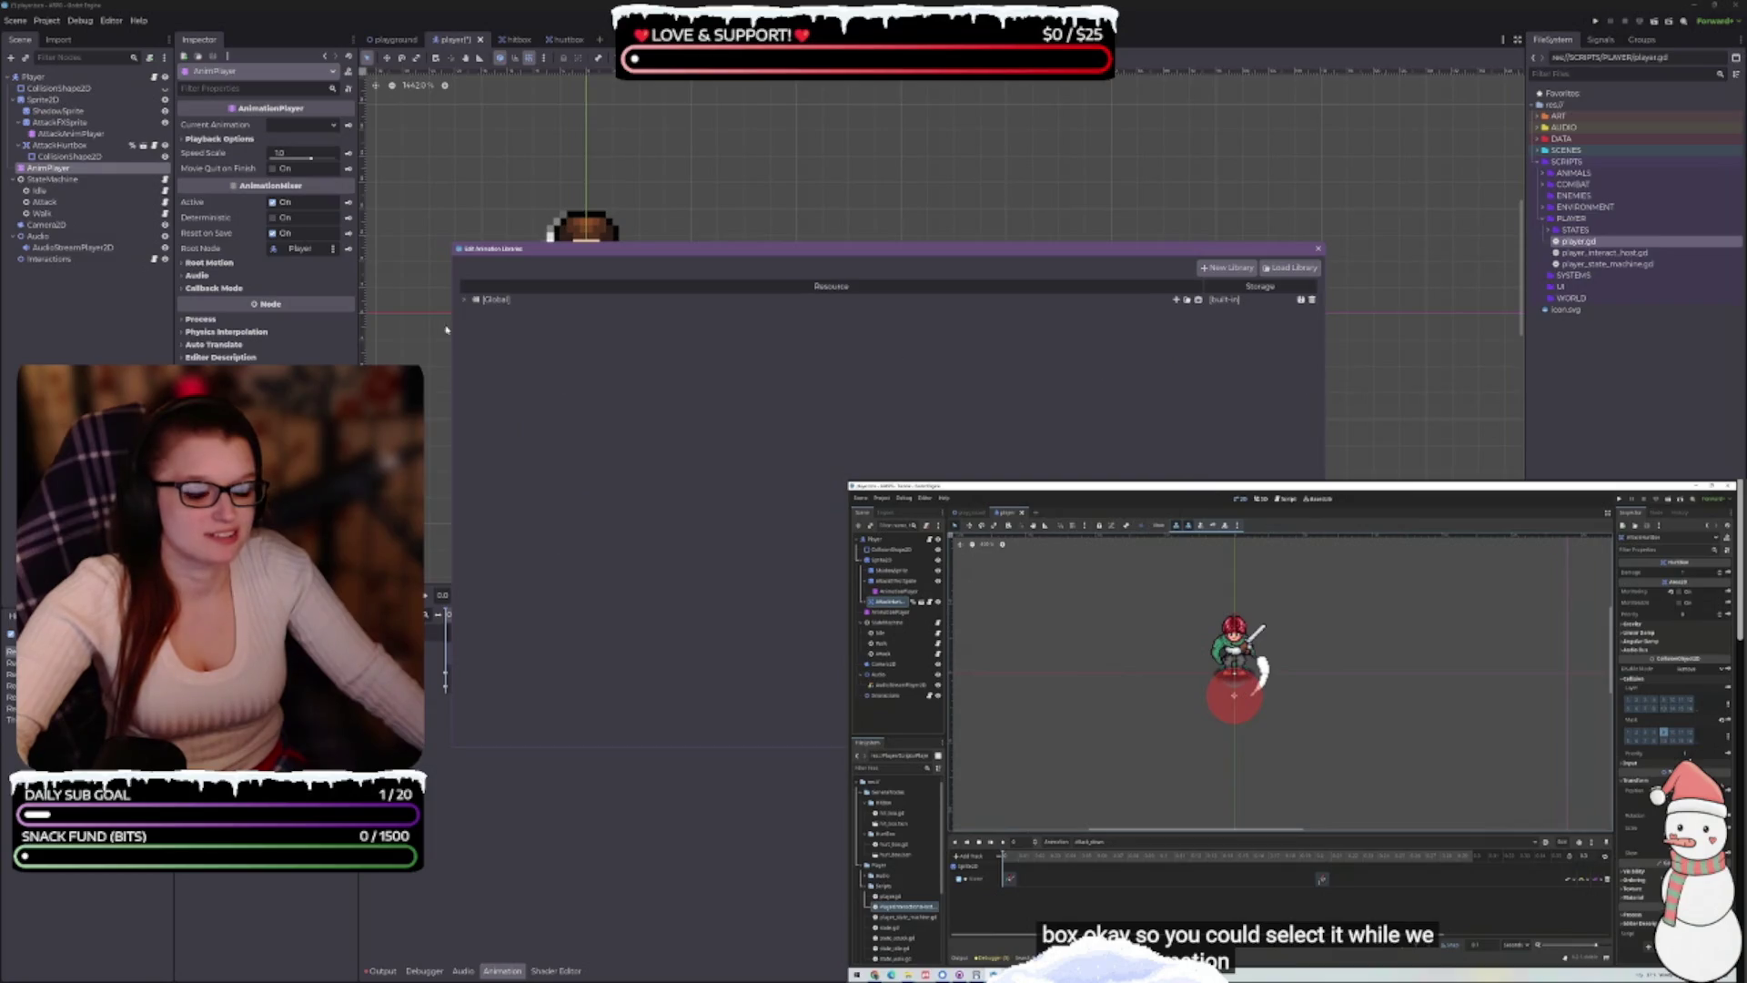
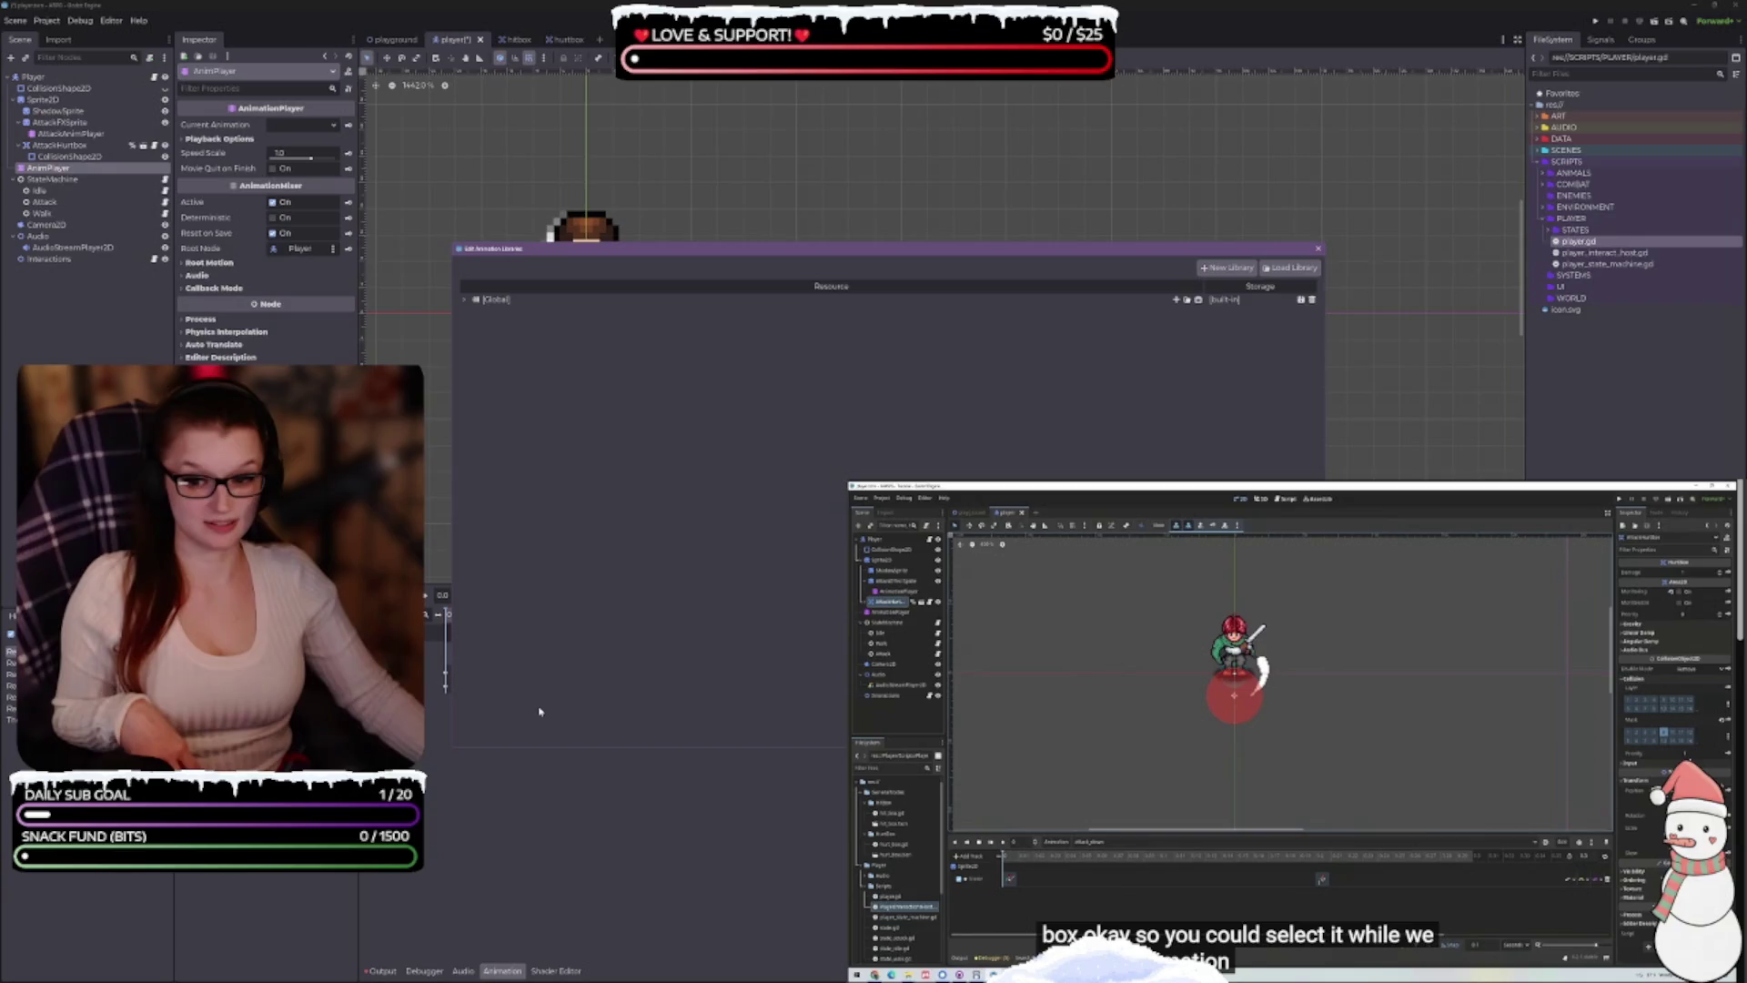
Delete atk_stave_up_left and atk_stave_up_right from the Global animation library
click(465, 300)
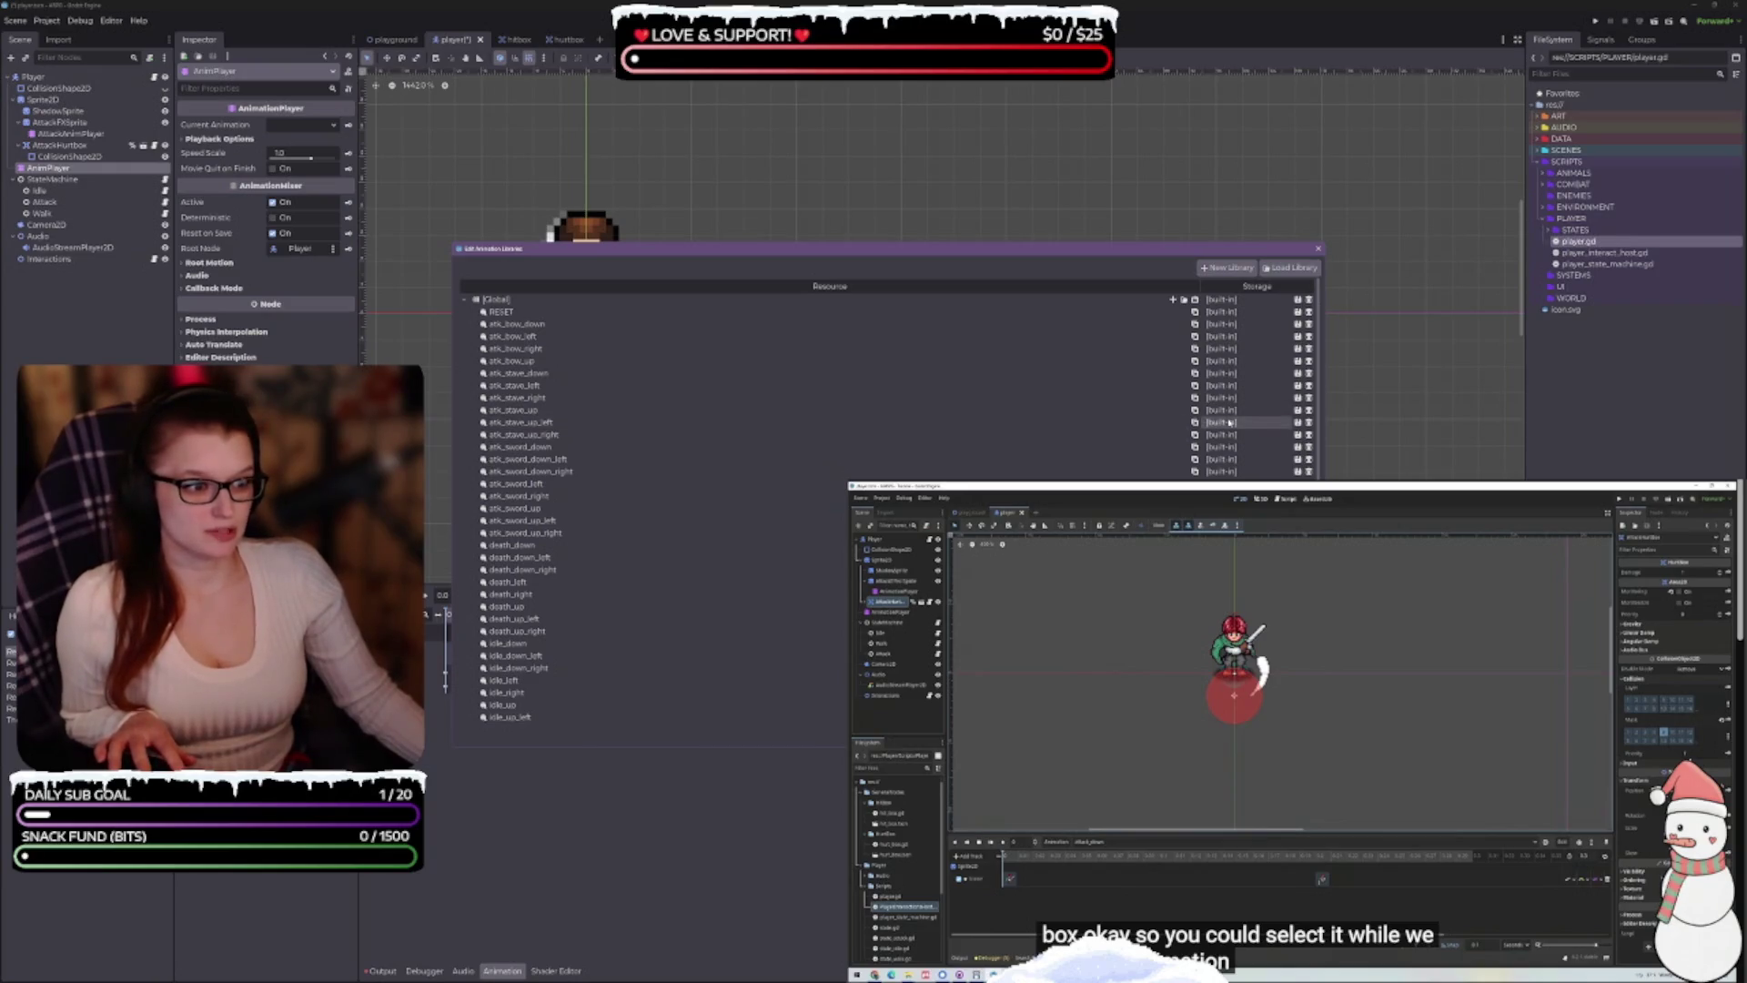
click(1308, 422)
click(465, 299)
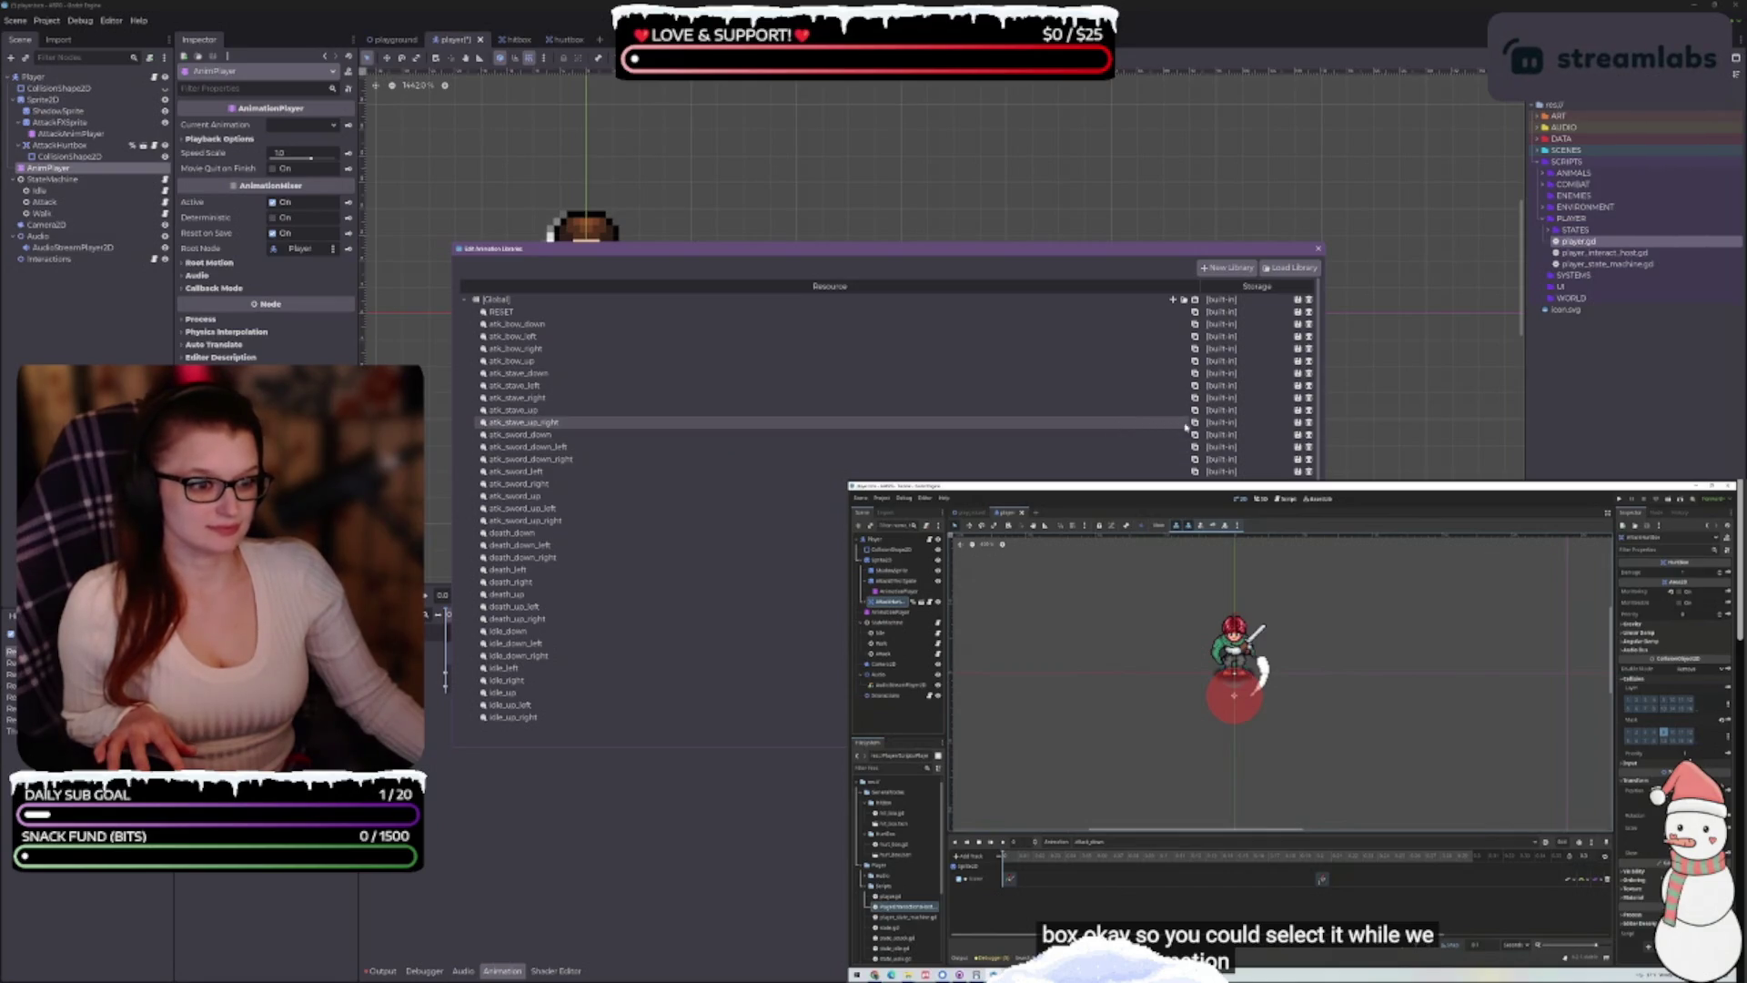
click(1308, 422)
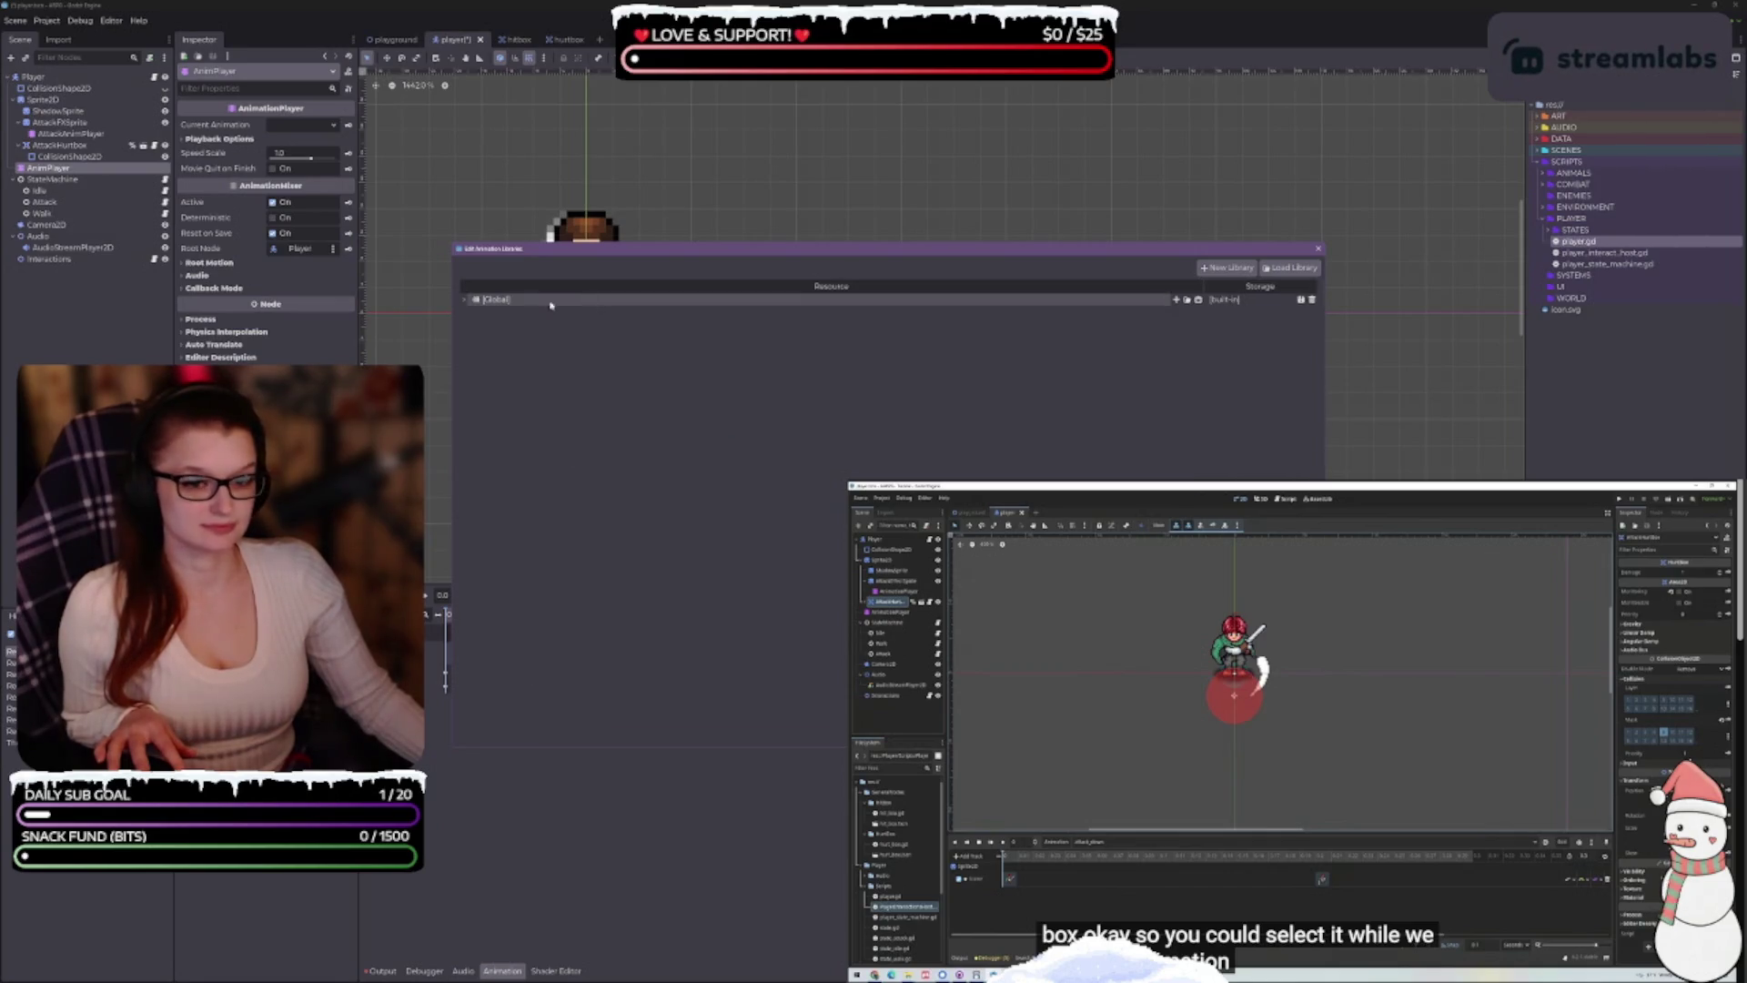
Delete the four diagonal sword attacks: atk_sword_down_left, down_right, up_left and up_right
click(463, 302)
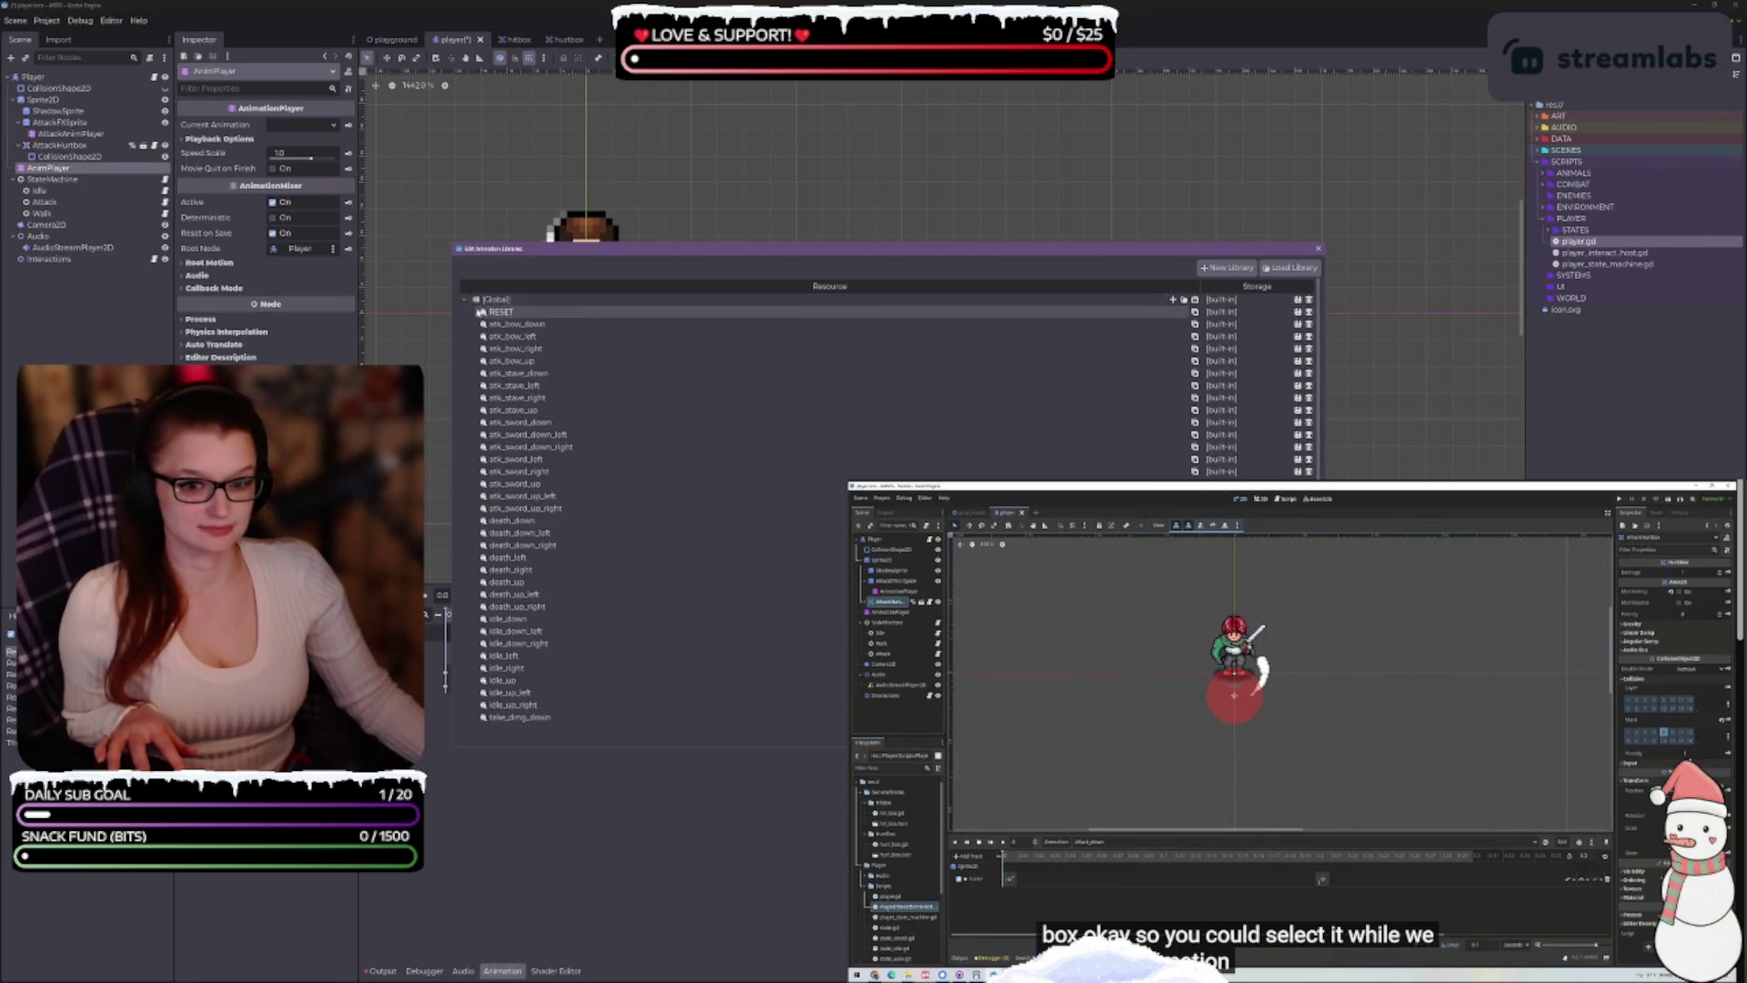
click(1309, 436)
click(463, 301)
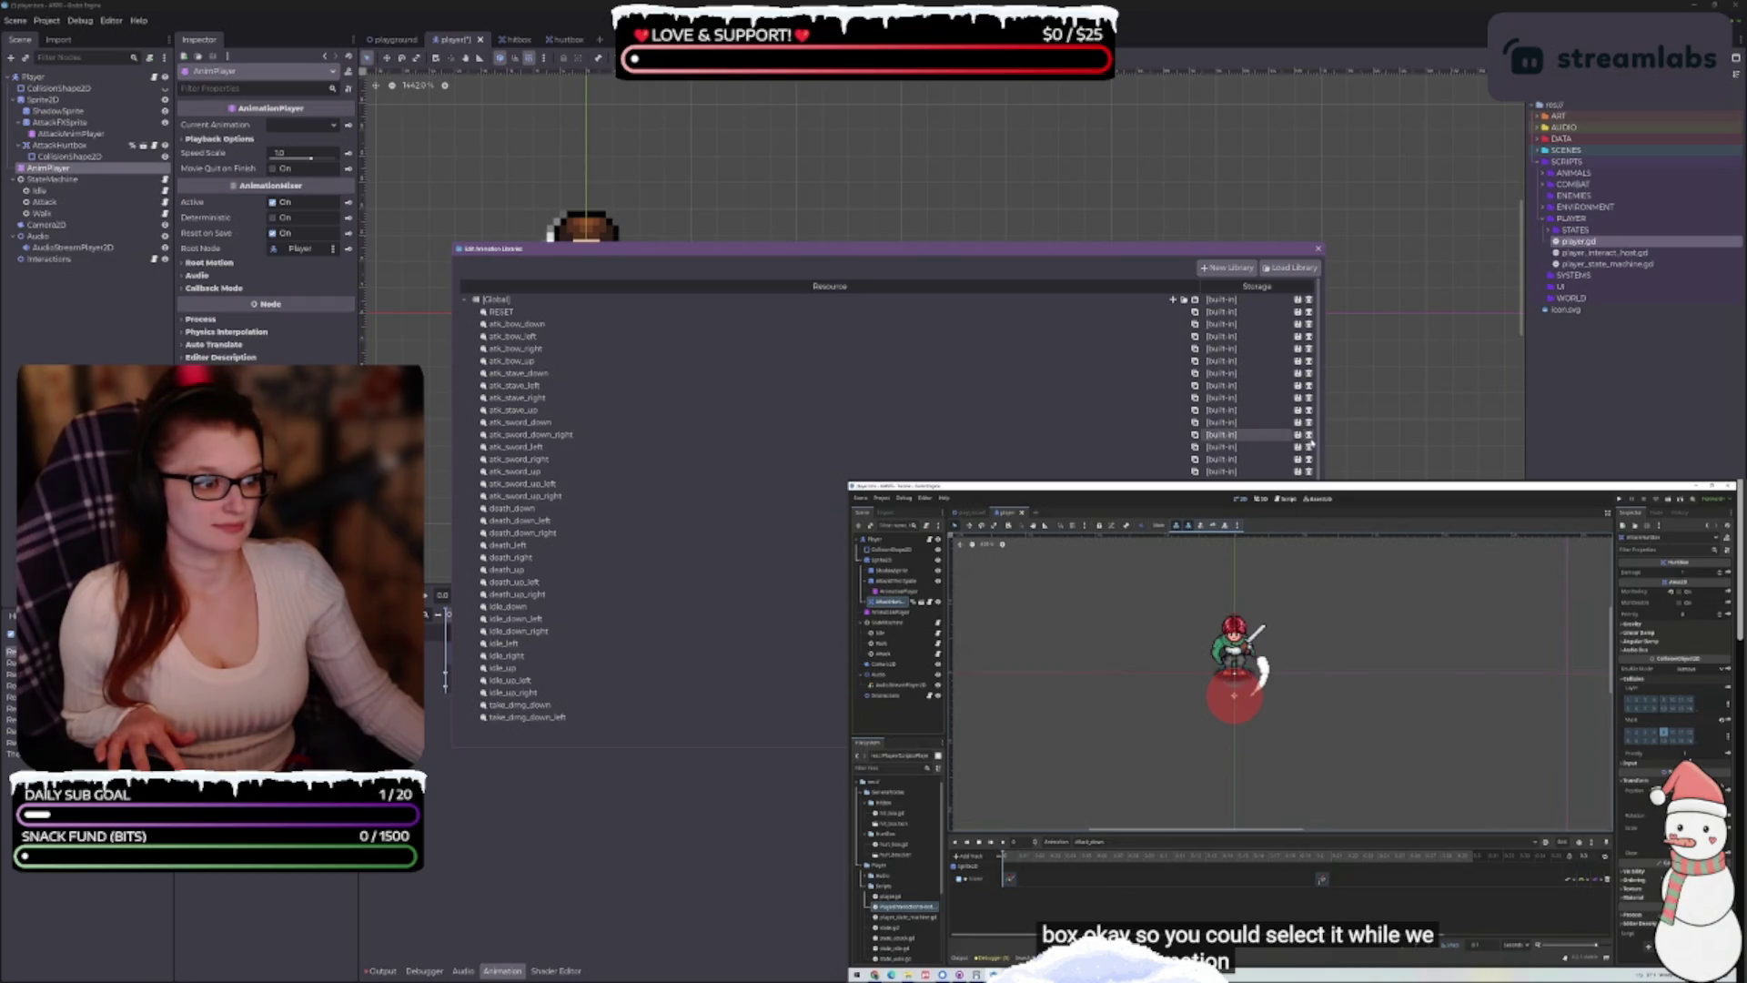
click(1309, 435)
click(463, 301)
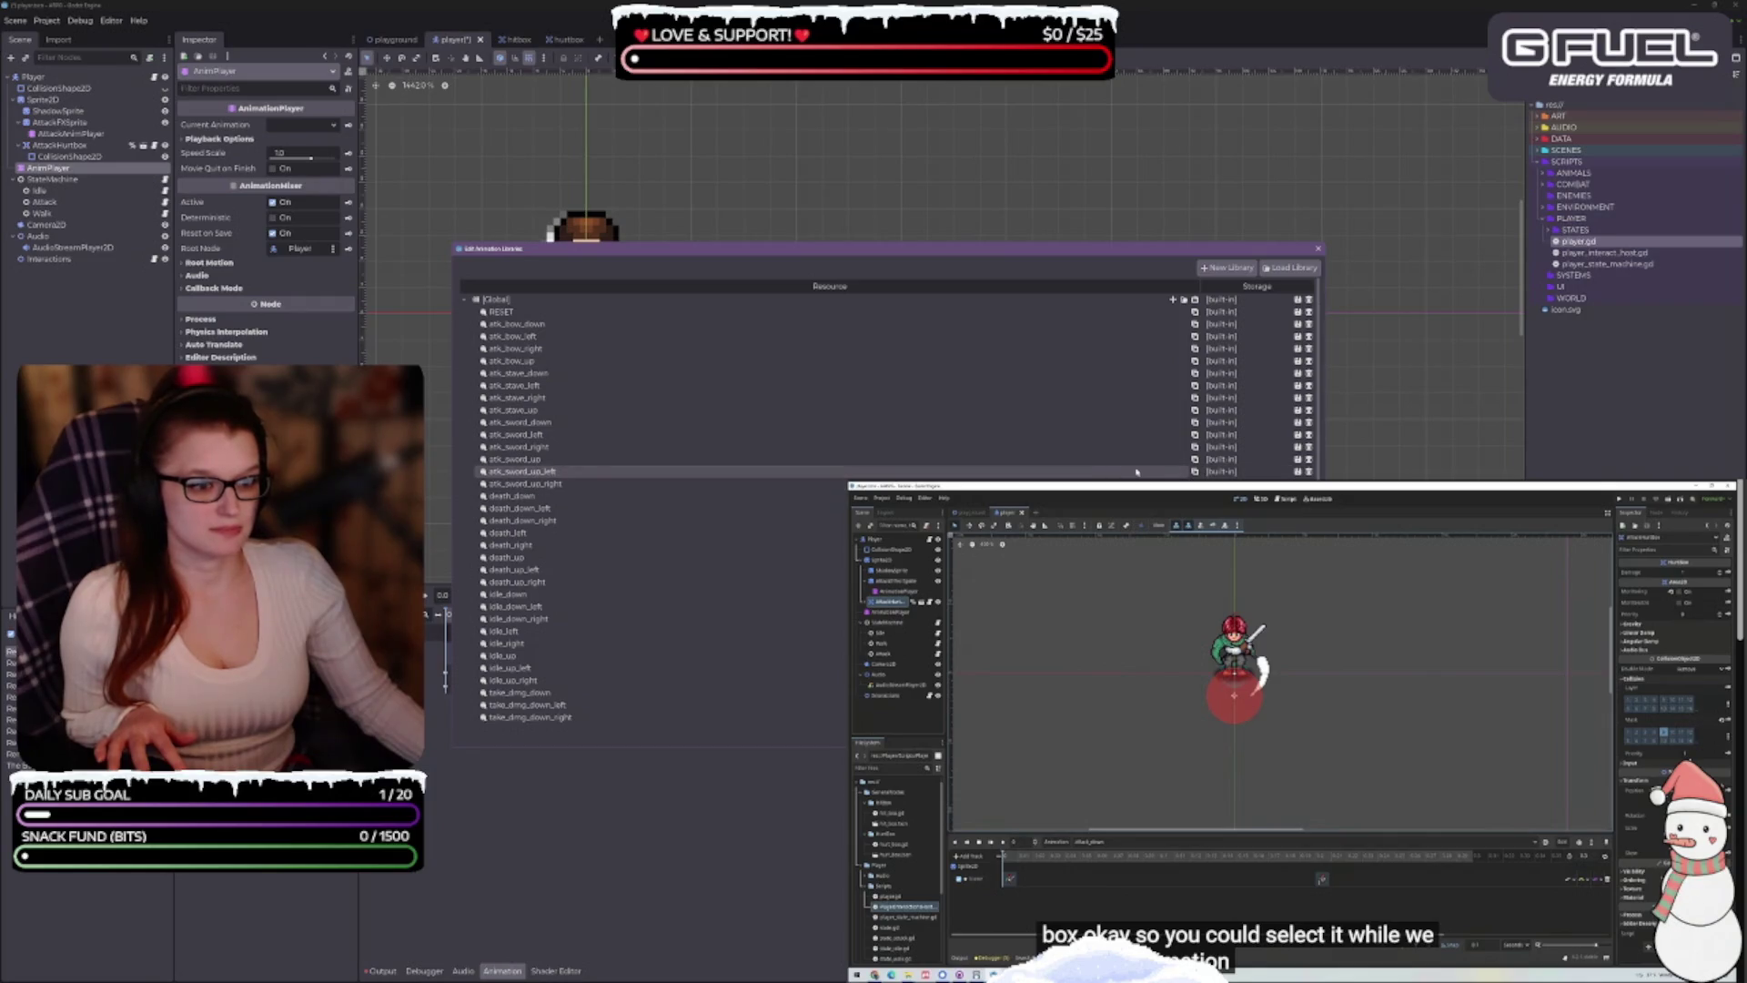
click(1307, 472)
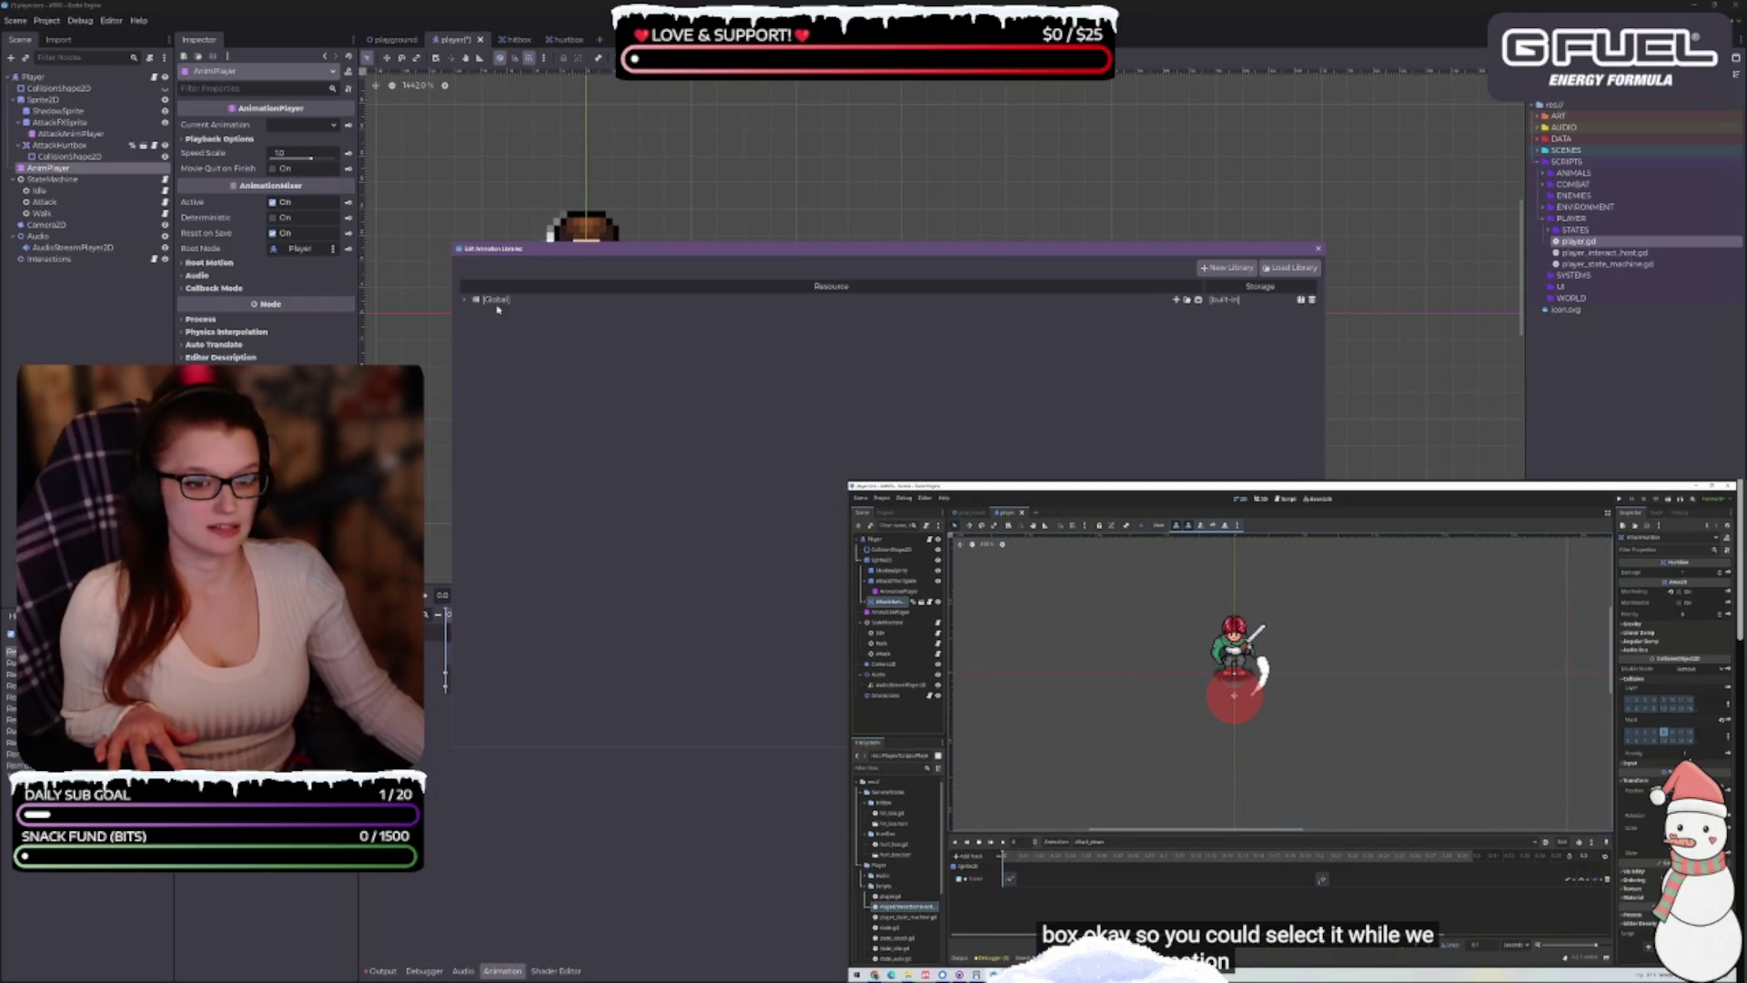
click(463, 302)
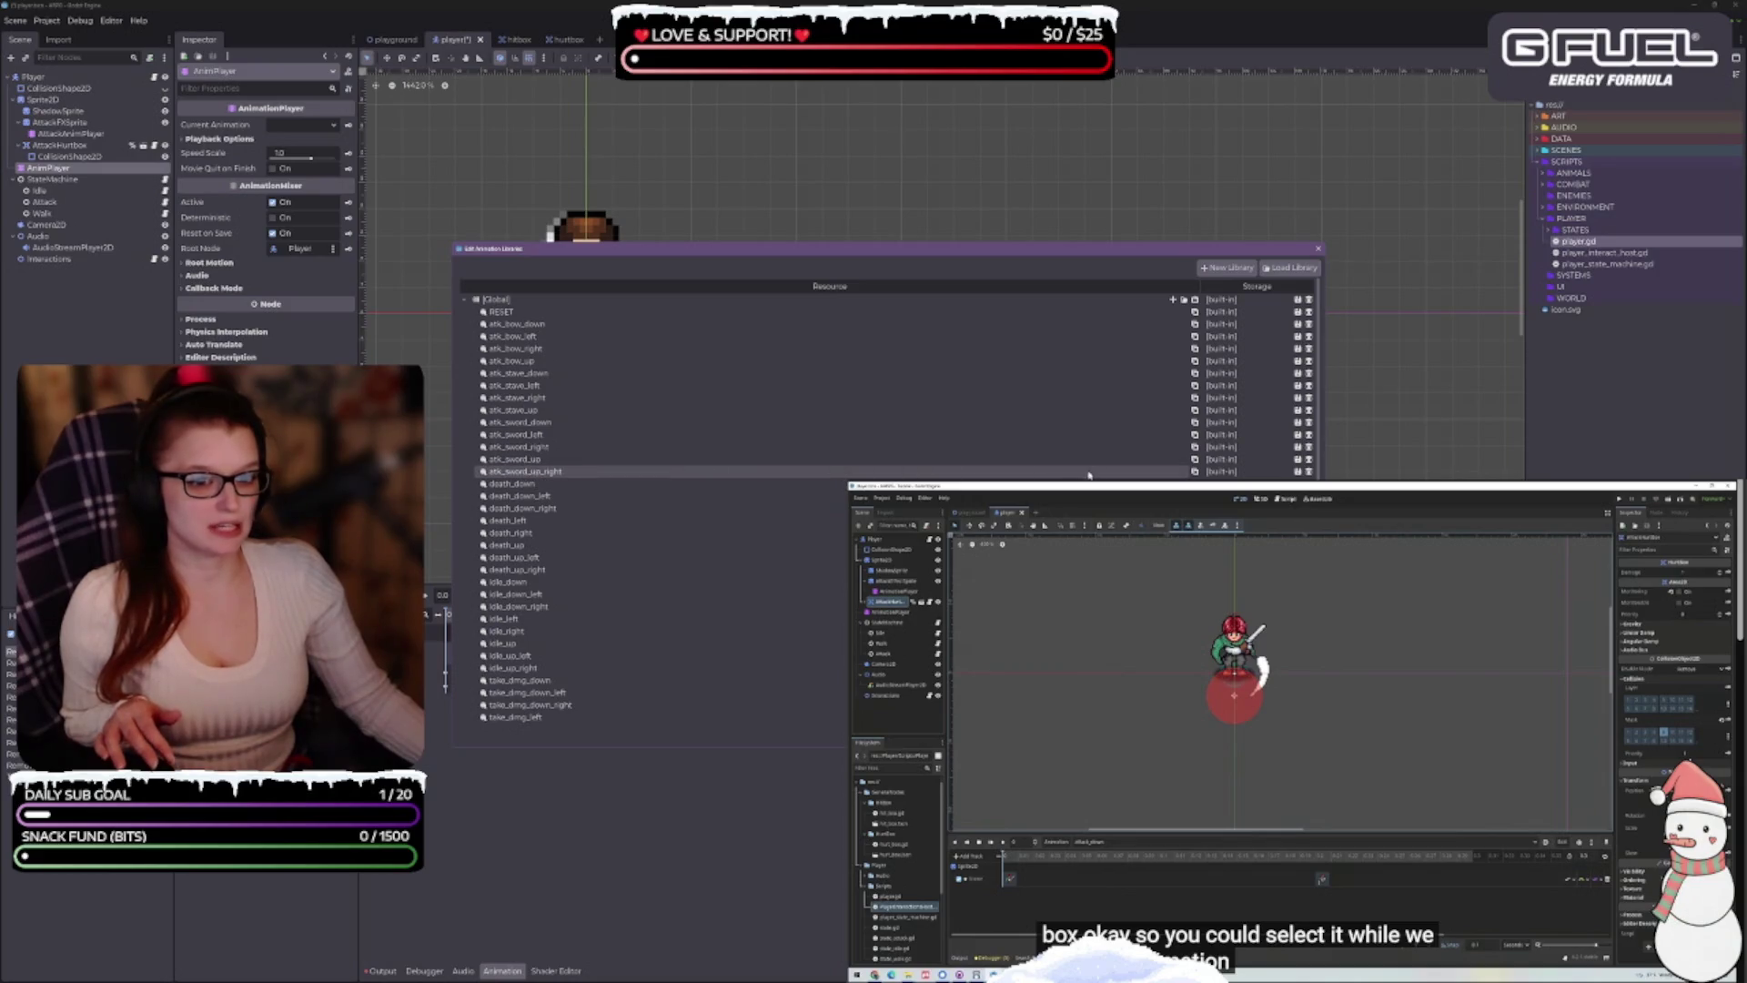
click(1308, 472)
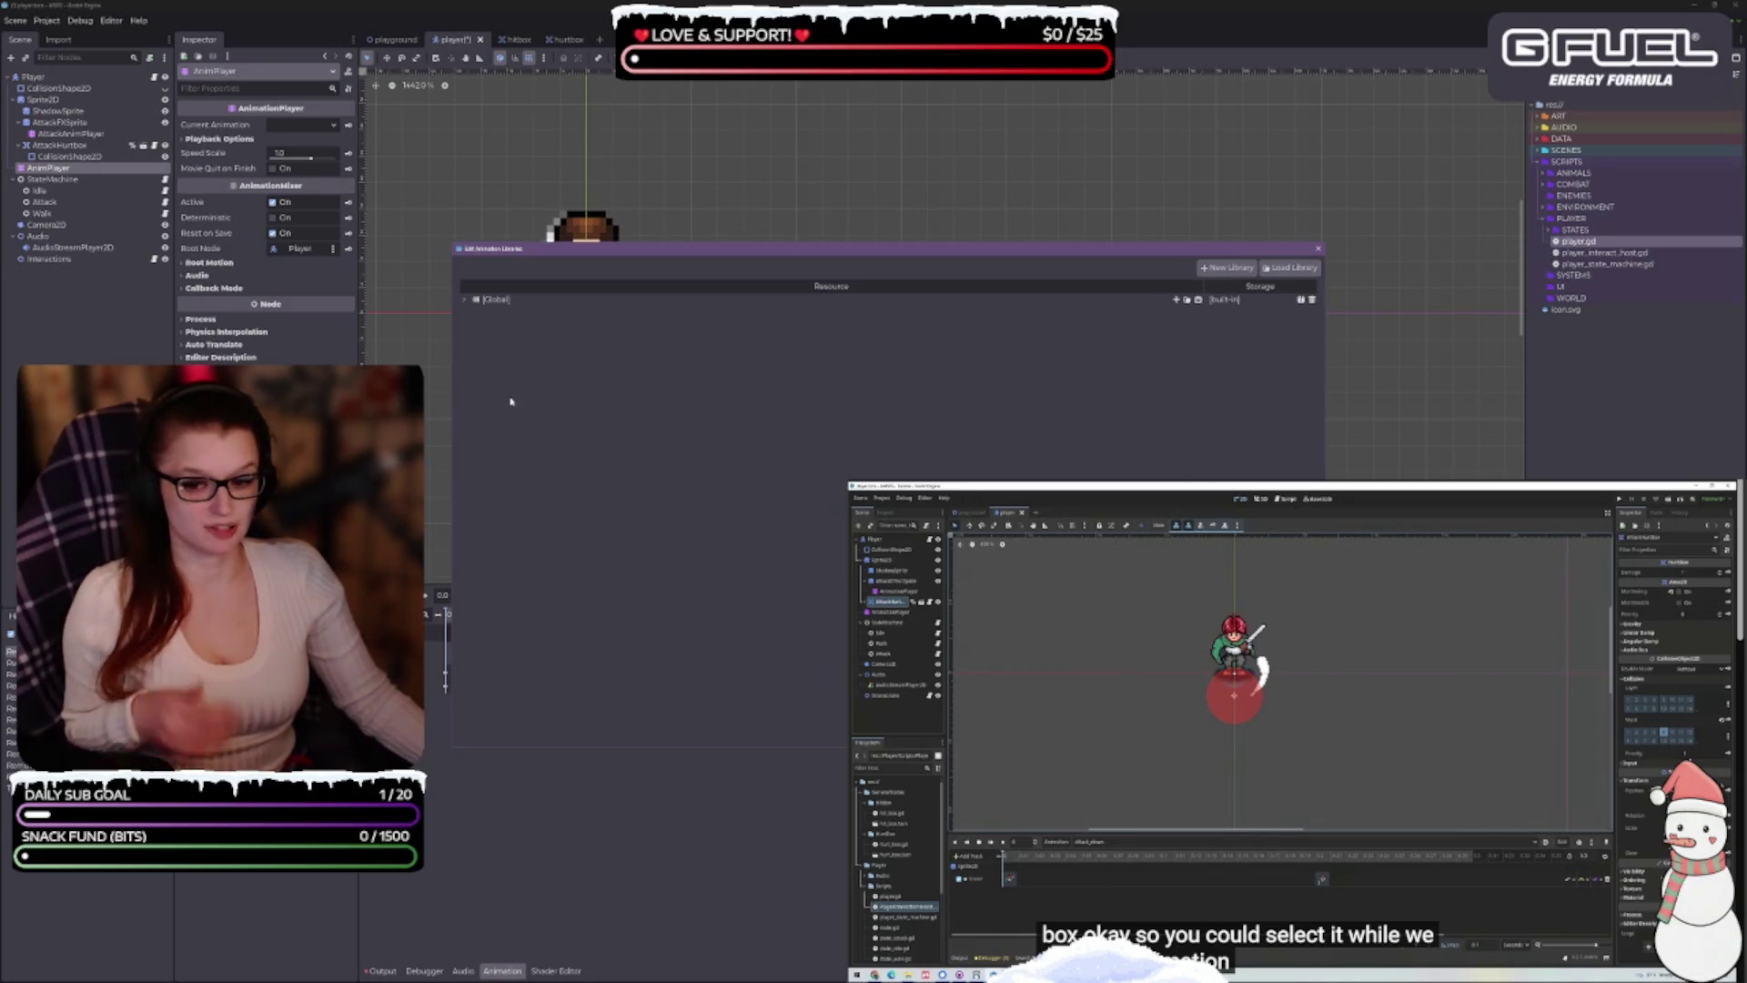
Delete the diagonal death animations, including death_up_right, from the Global library
click(464, 301)
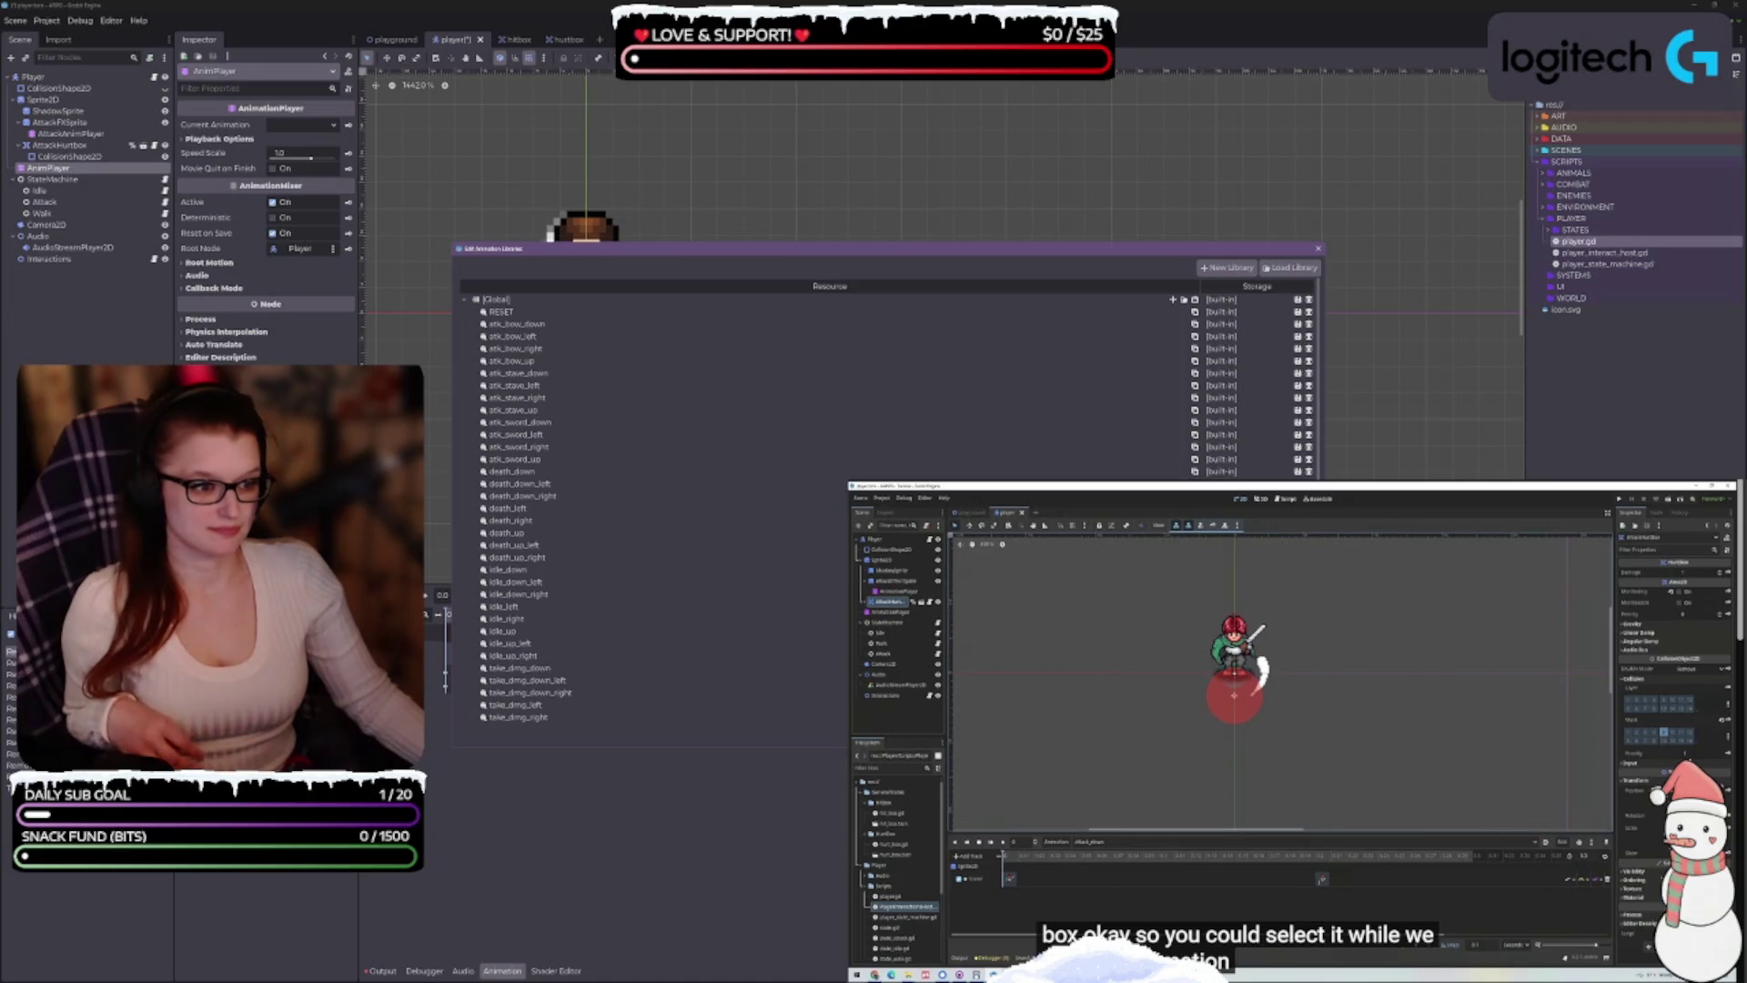
key(Left)
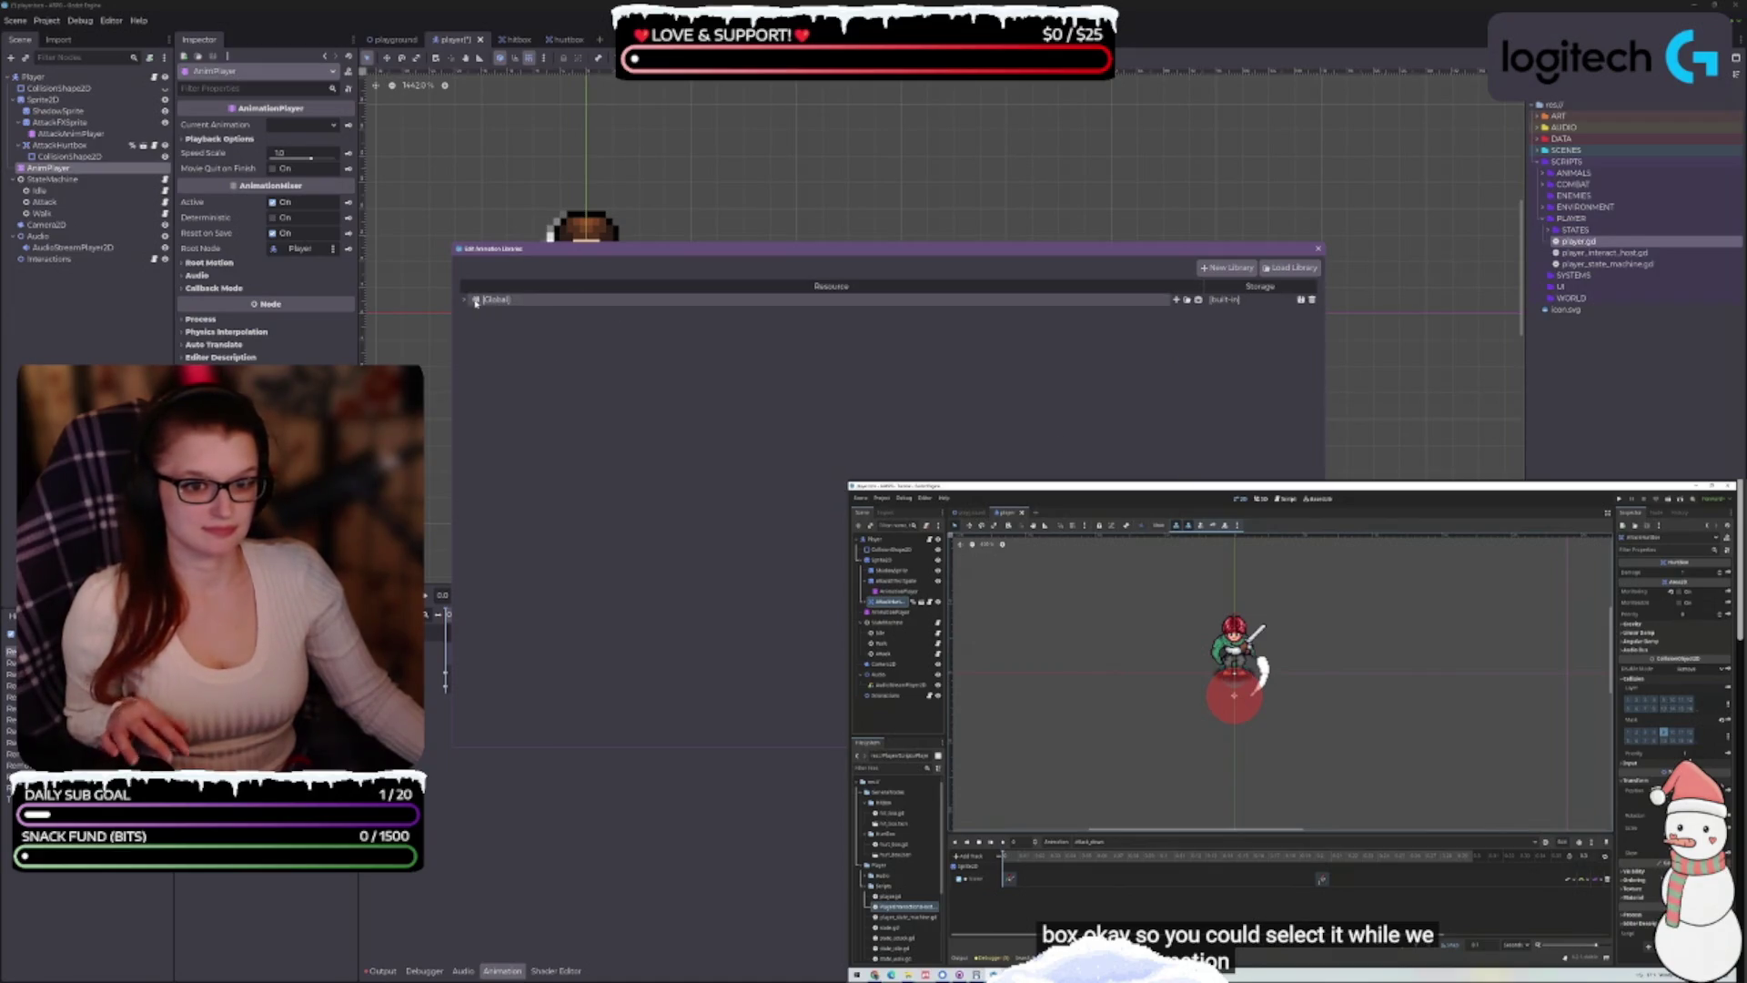
key(Right)
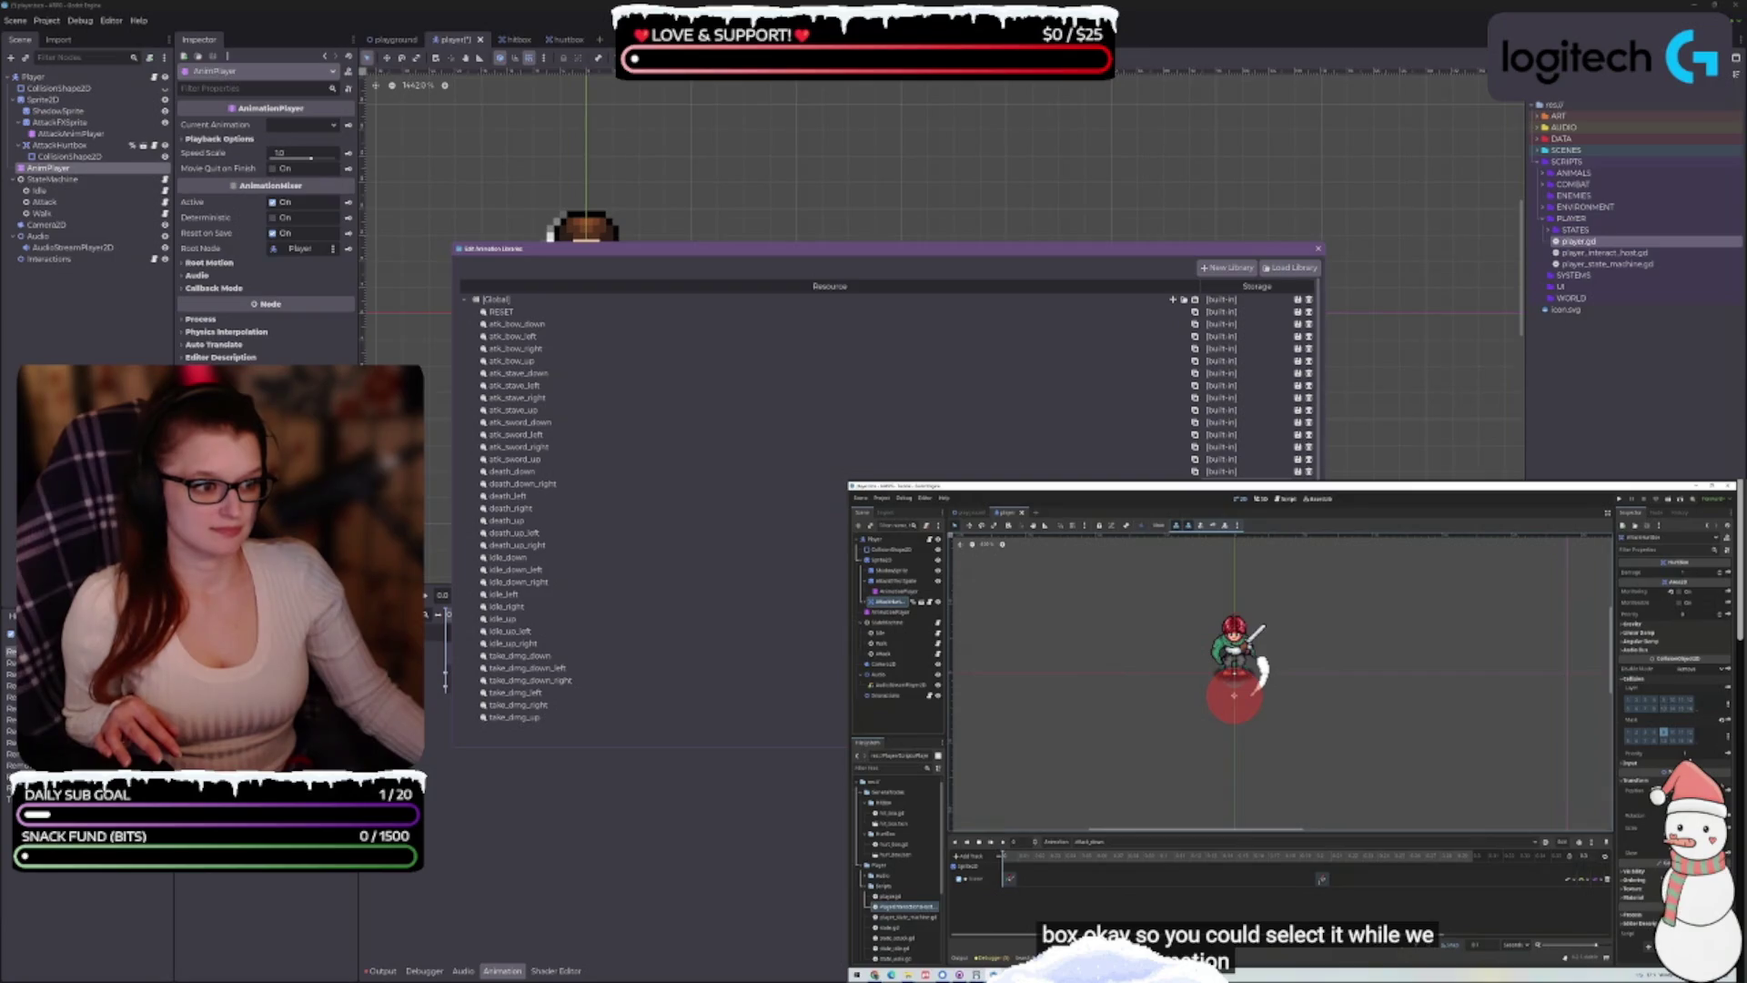
key(Left)
key(Right)
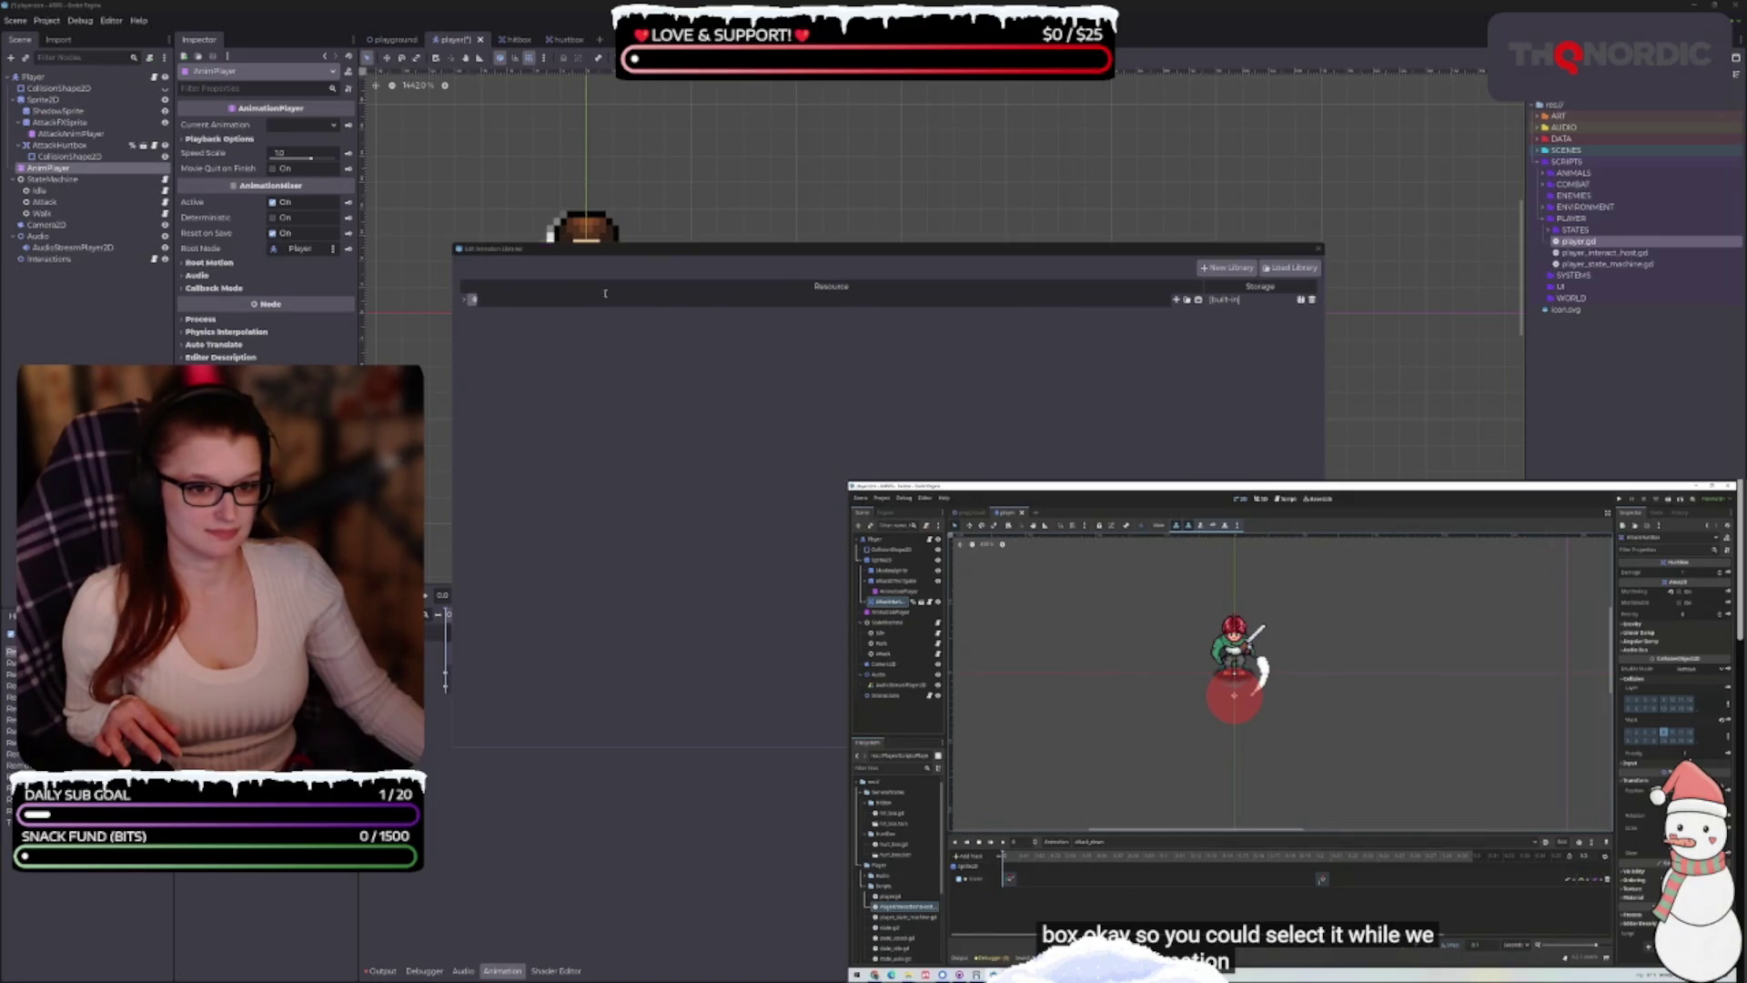
click(464, 301)
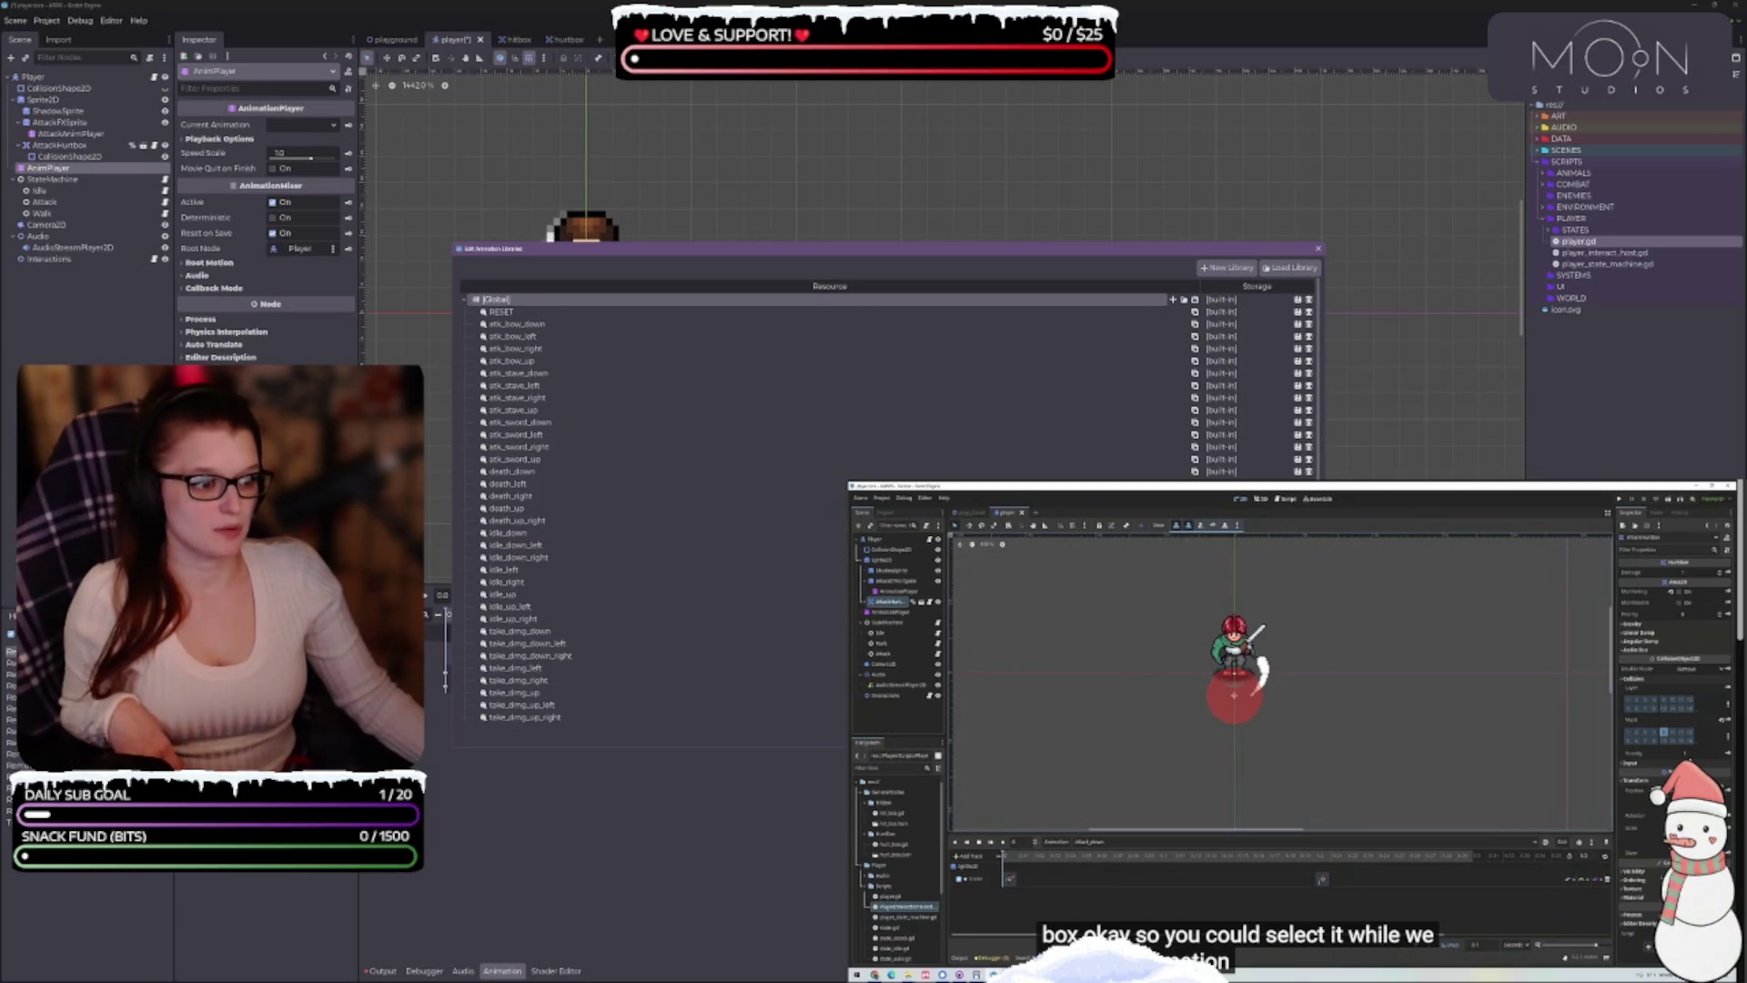
click(464, 300)
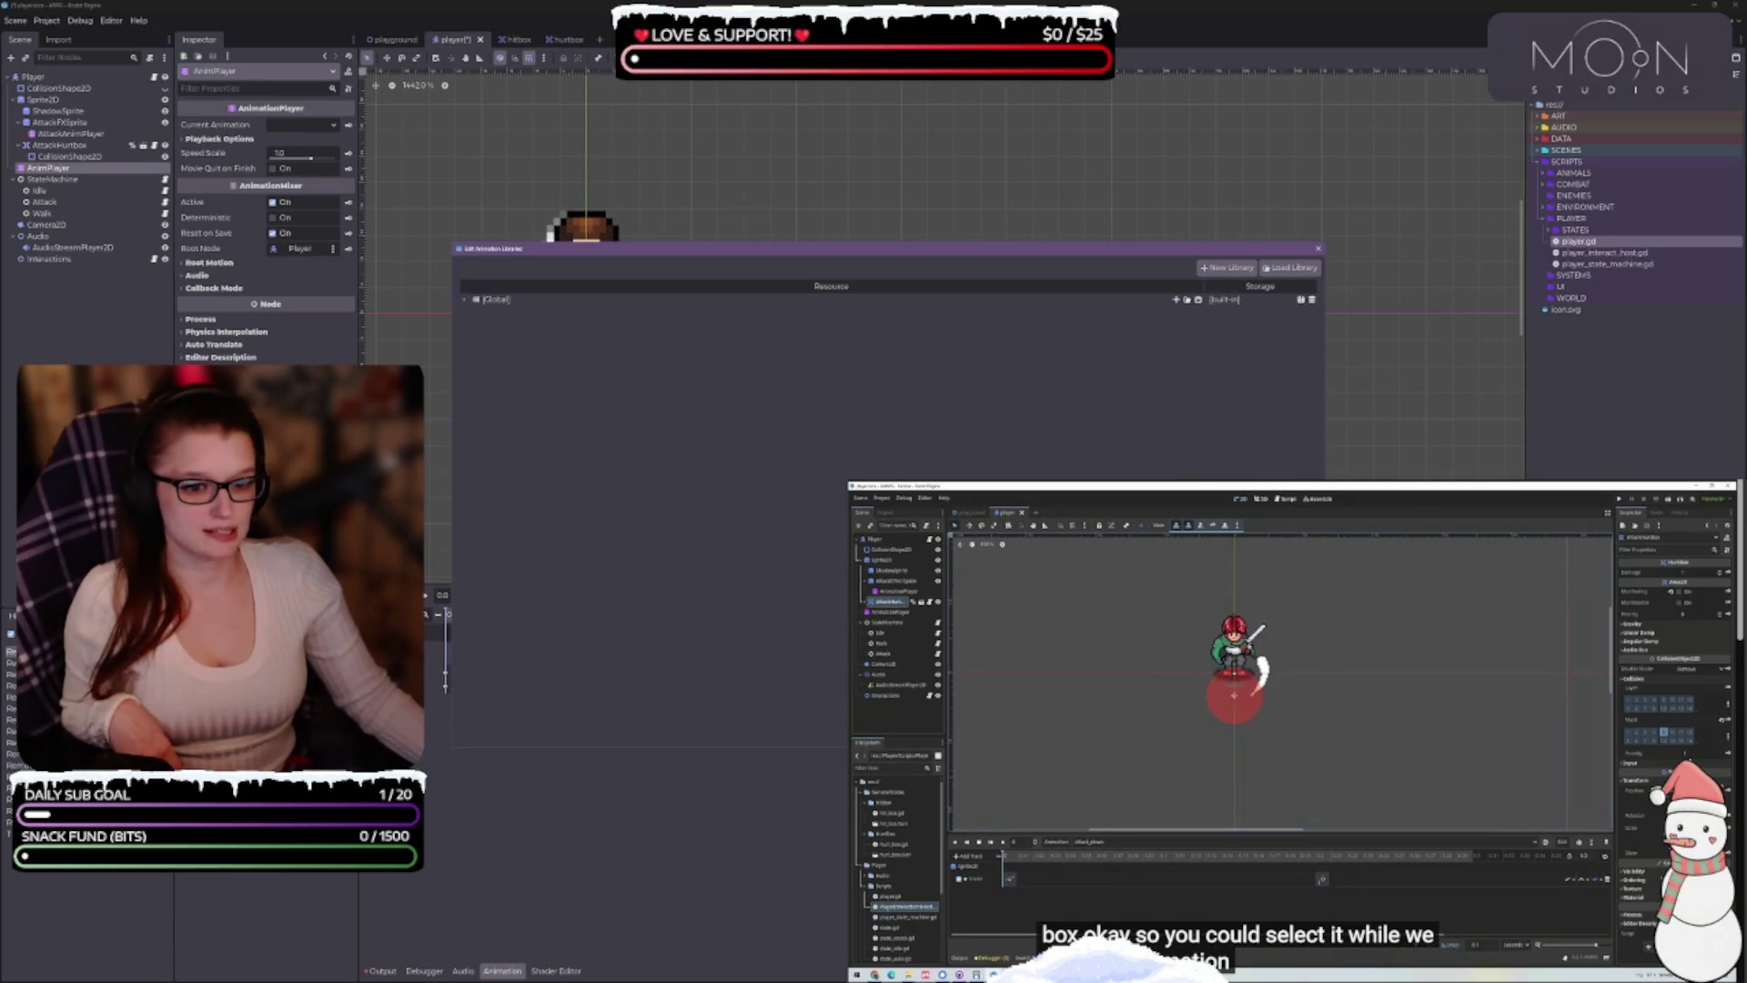
click(465, 300)
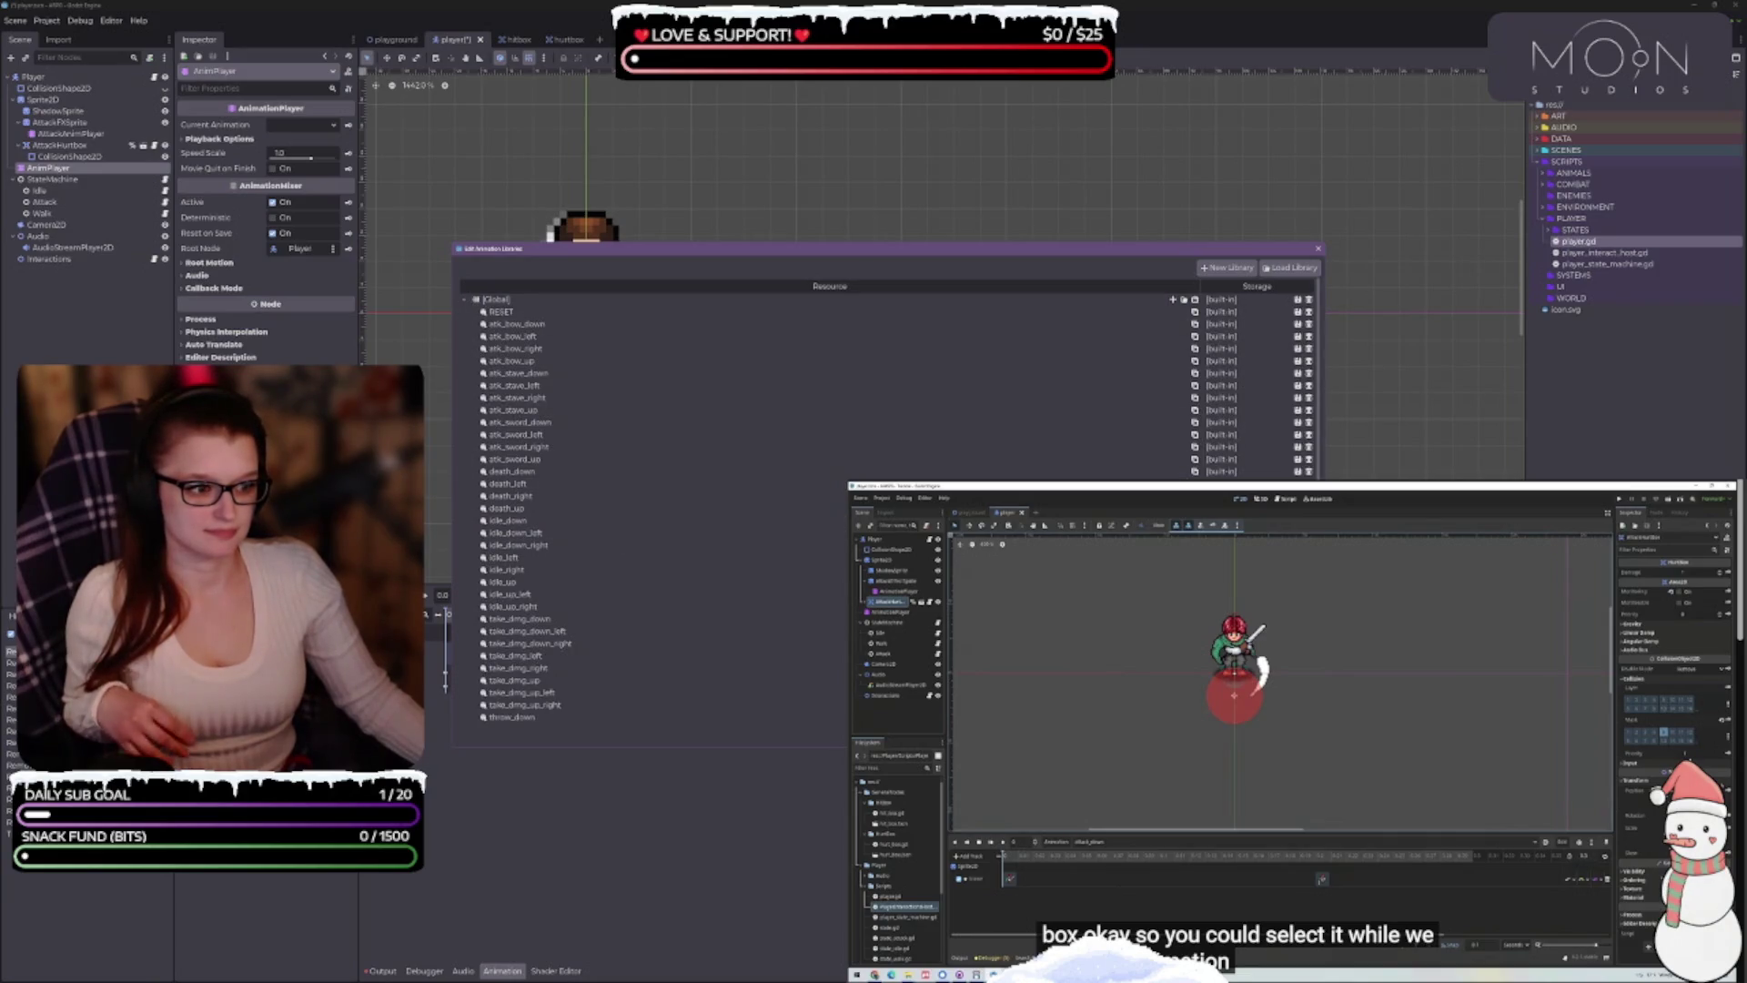
click(464, 300)
click(464, 300)
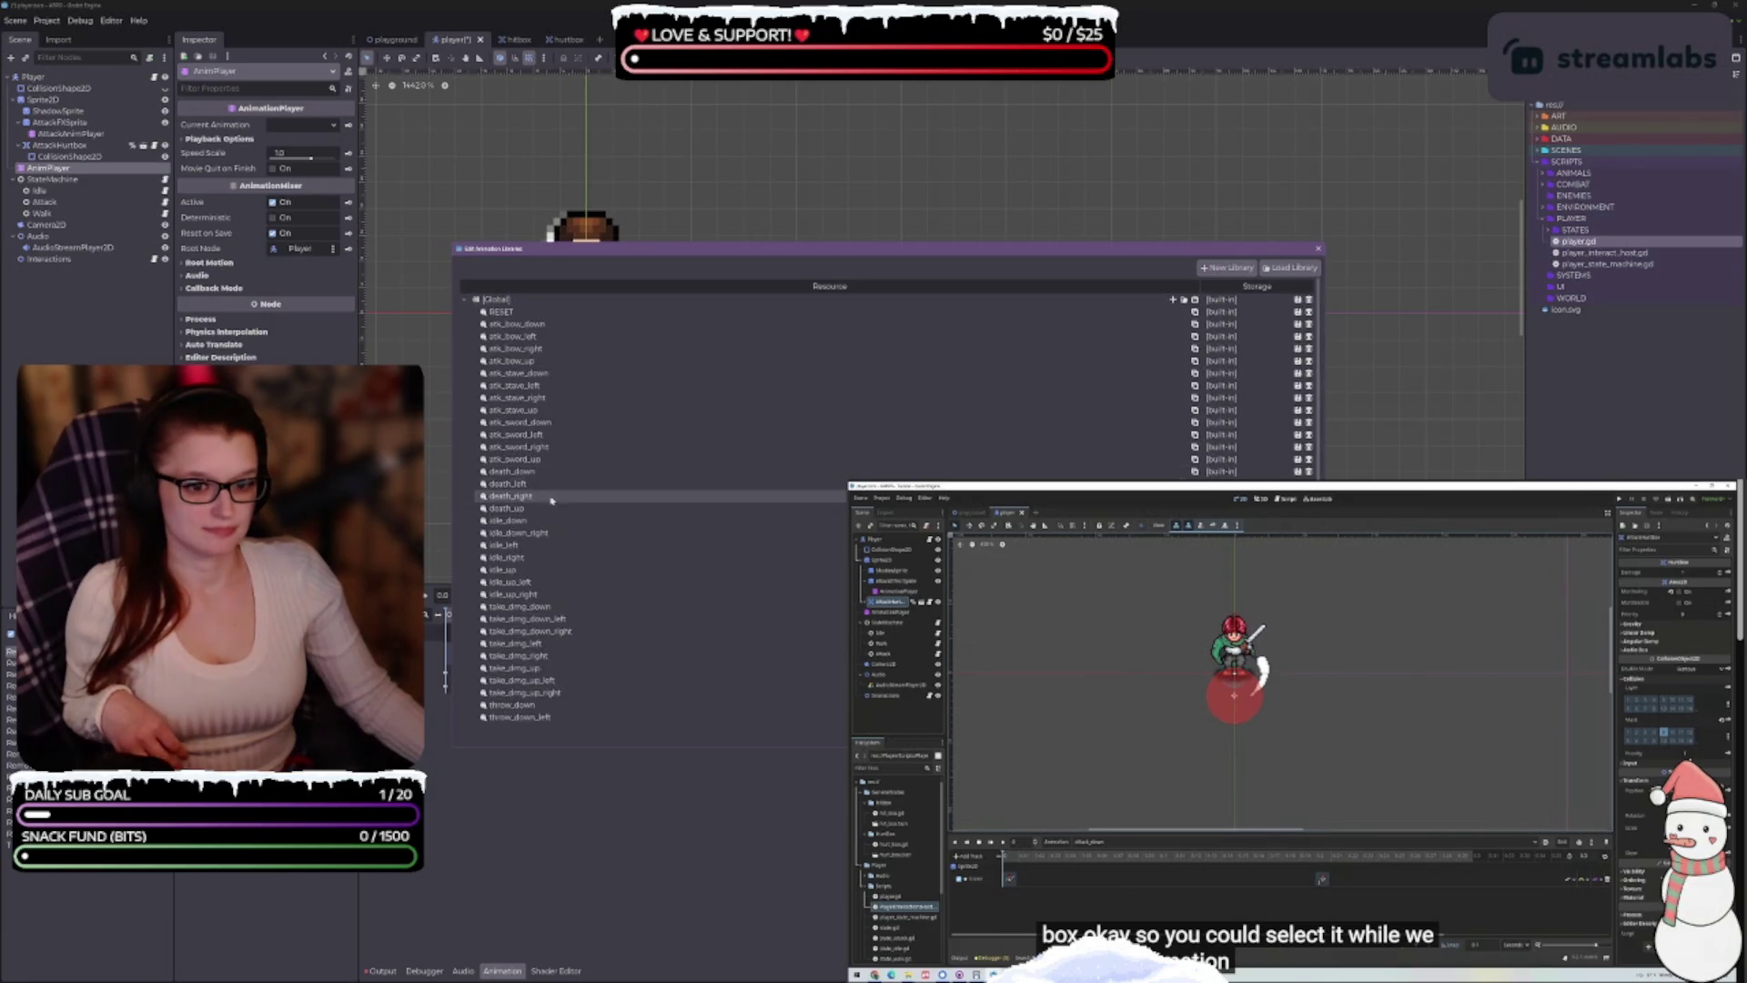
click(464, 301)
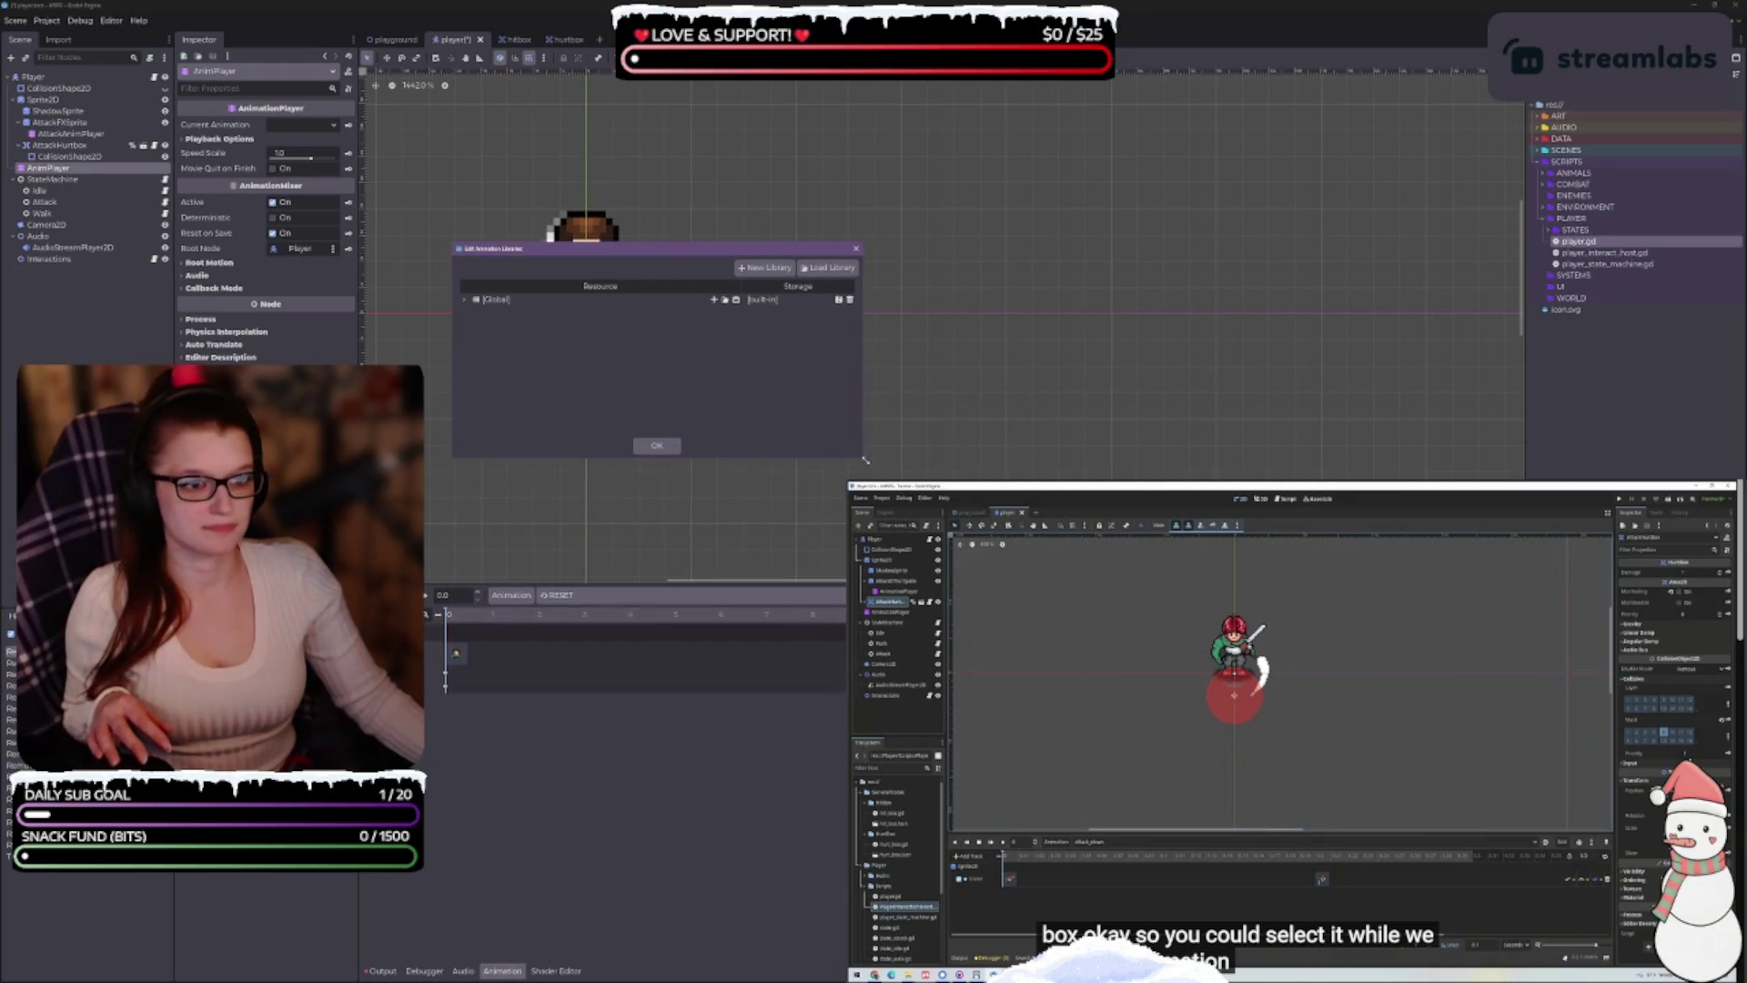
Review the remaining Global animations in an enlarged library window, then close the editor
click(464, 300)
scroll(587, 357, down, 3)
drag(569, 456, 569, 621)
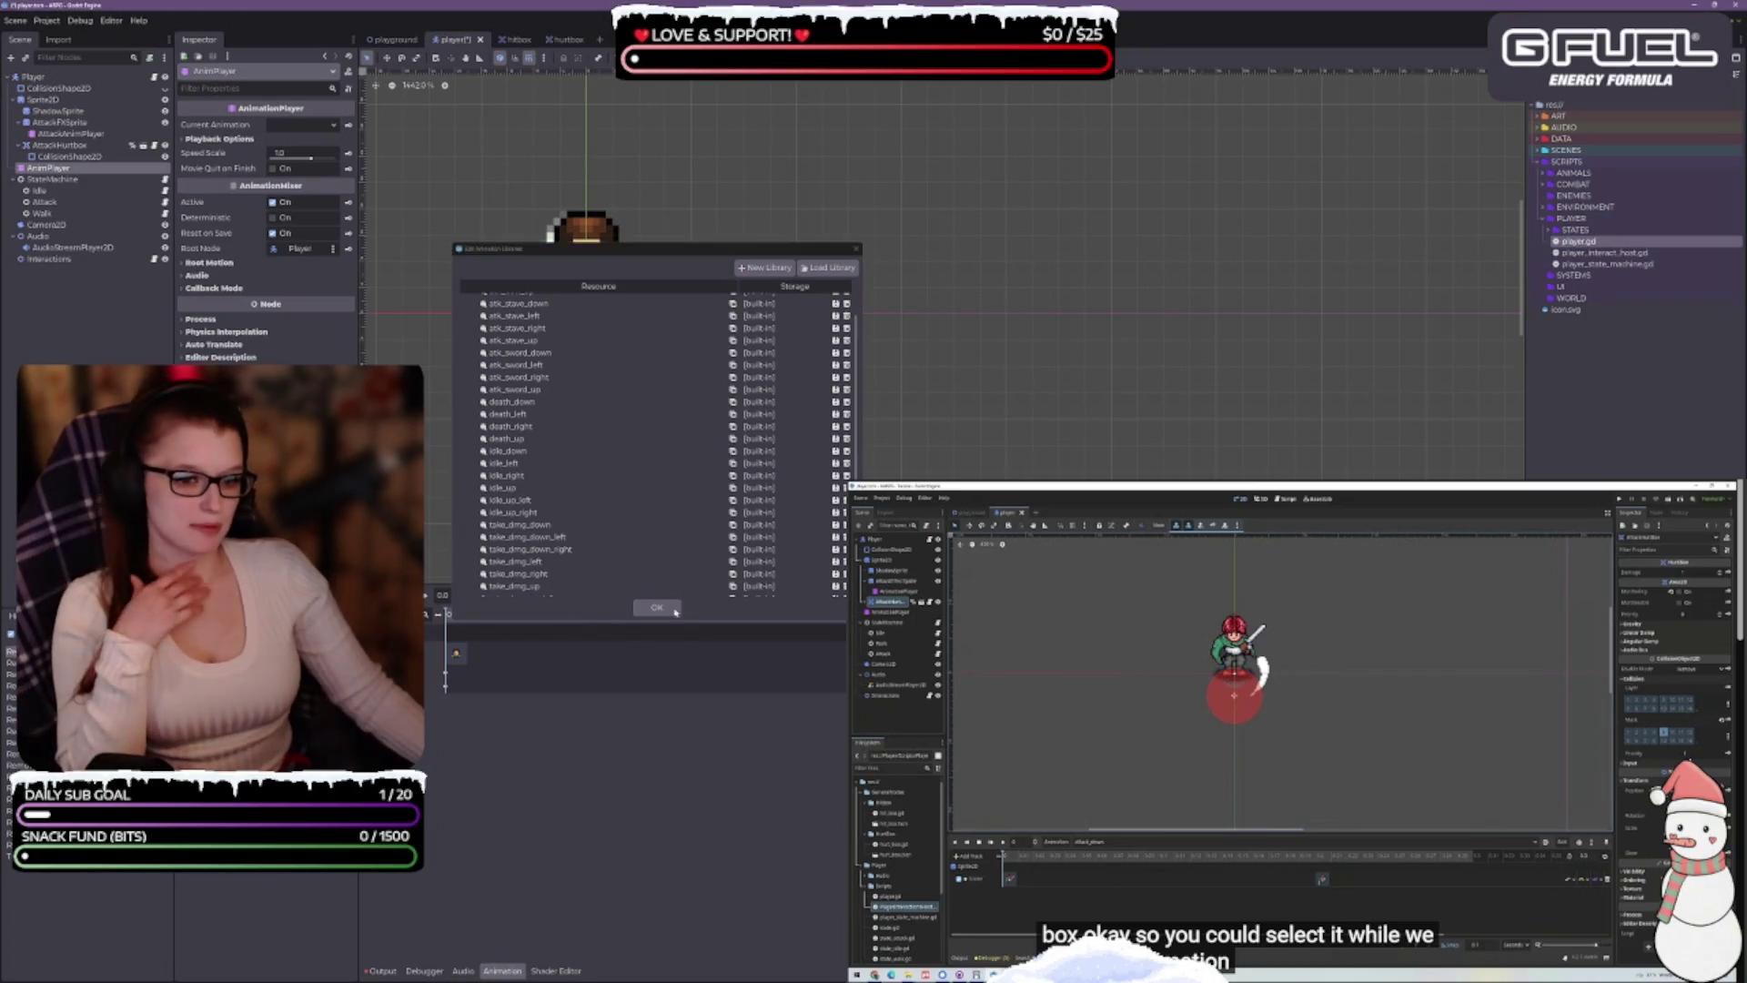
click(857, 251)
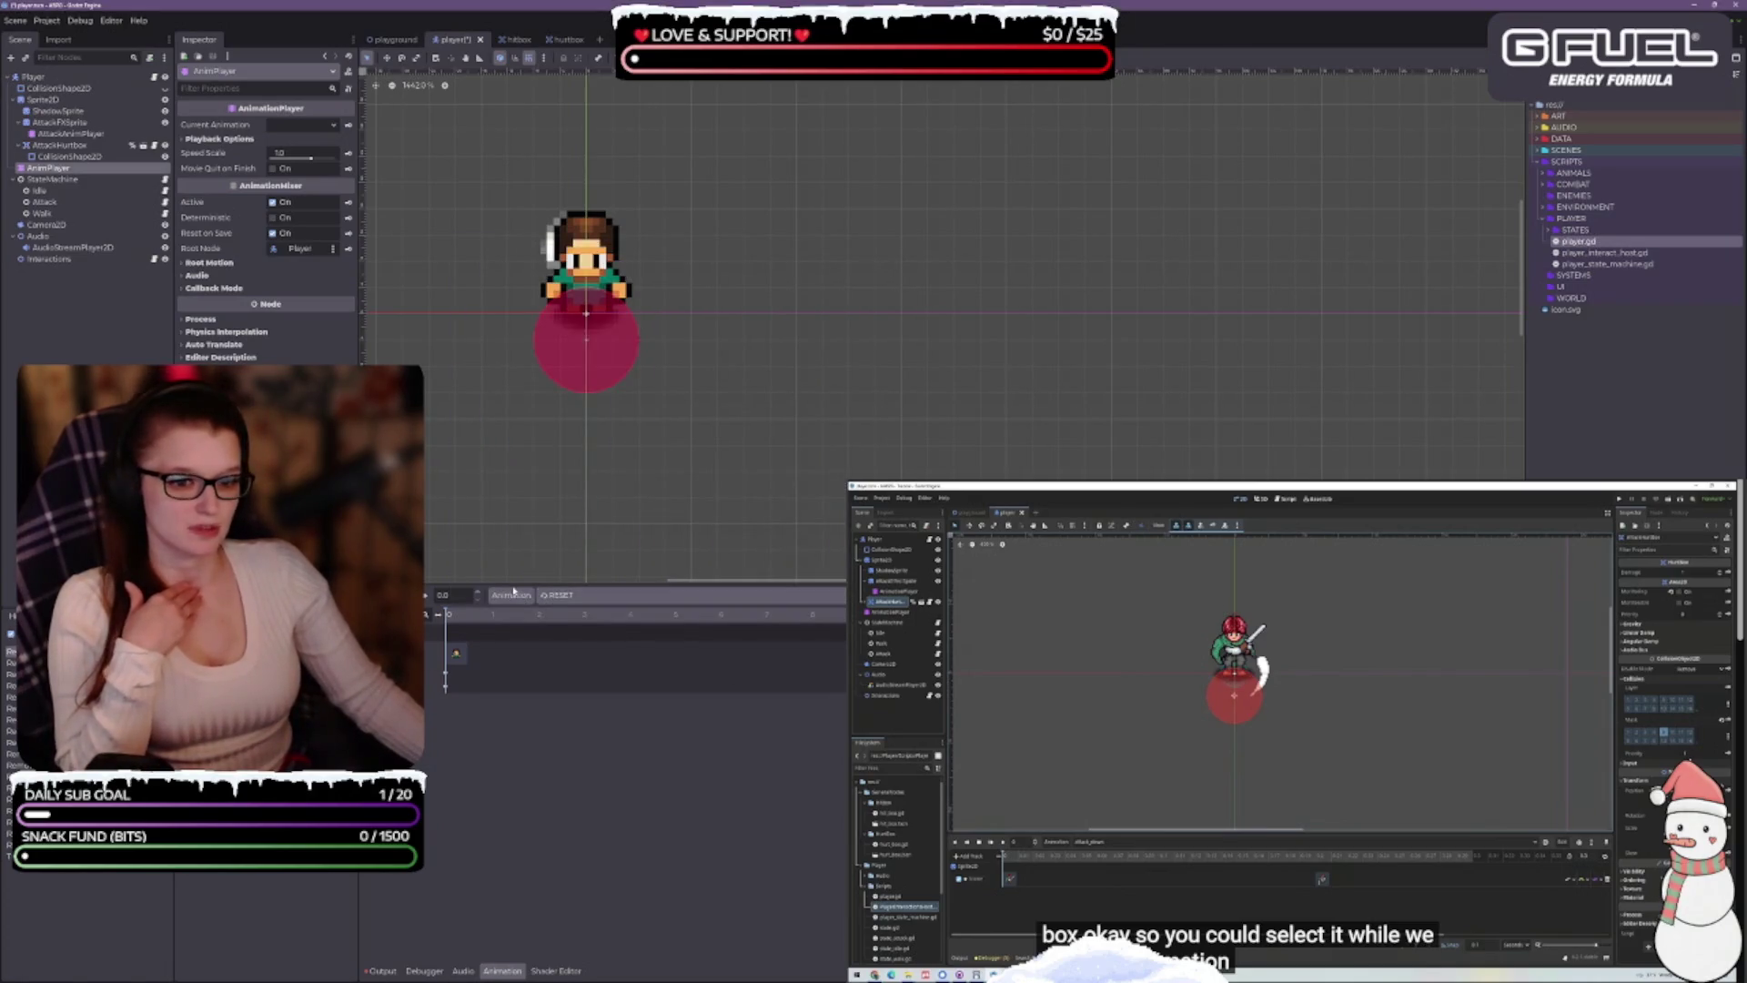
Keep RESET as the selected animation and bring up the Animation options menu
click(596, 596)
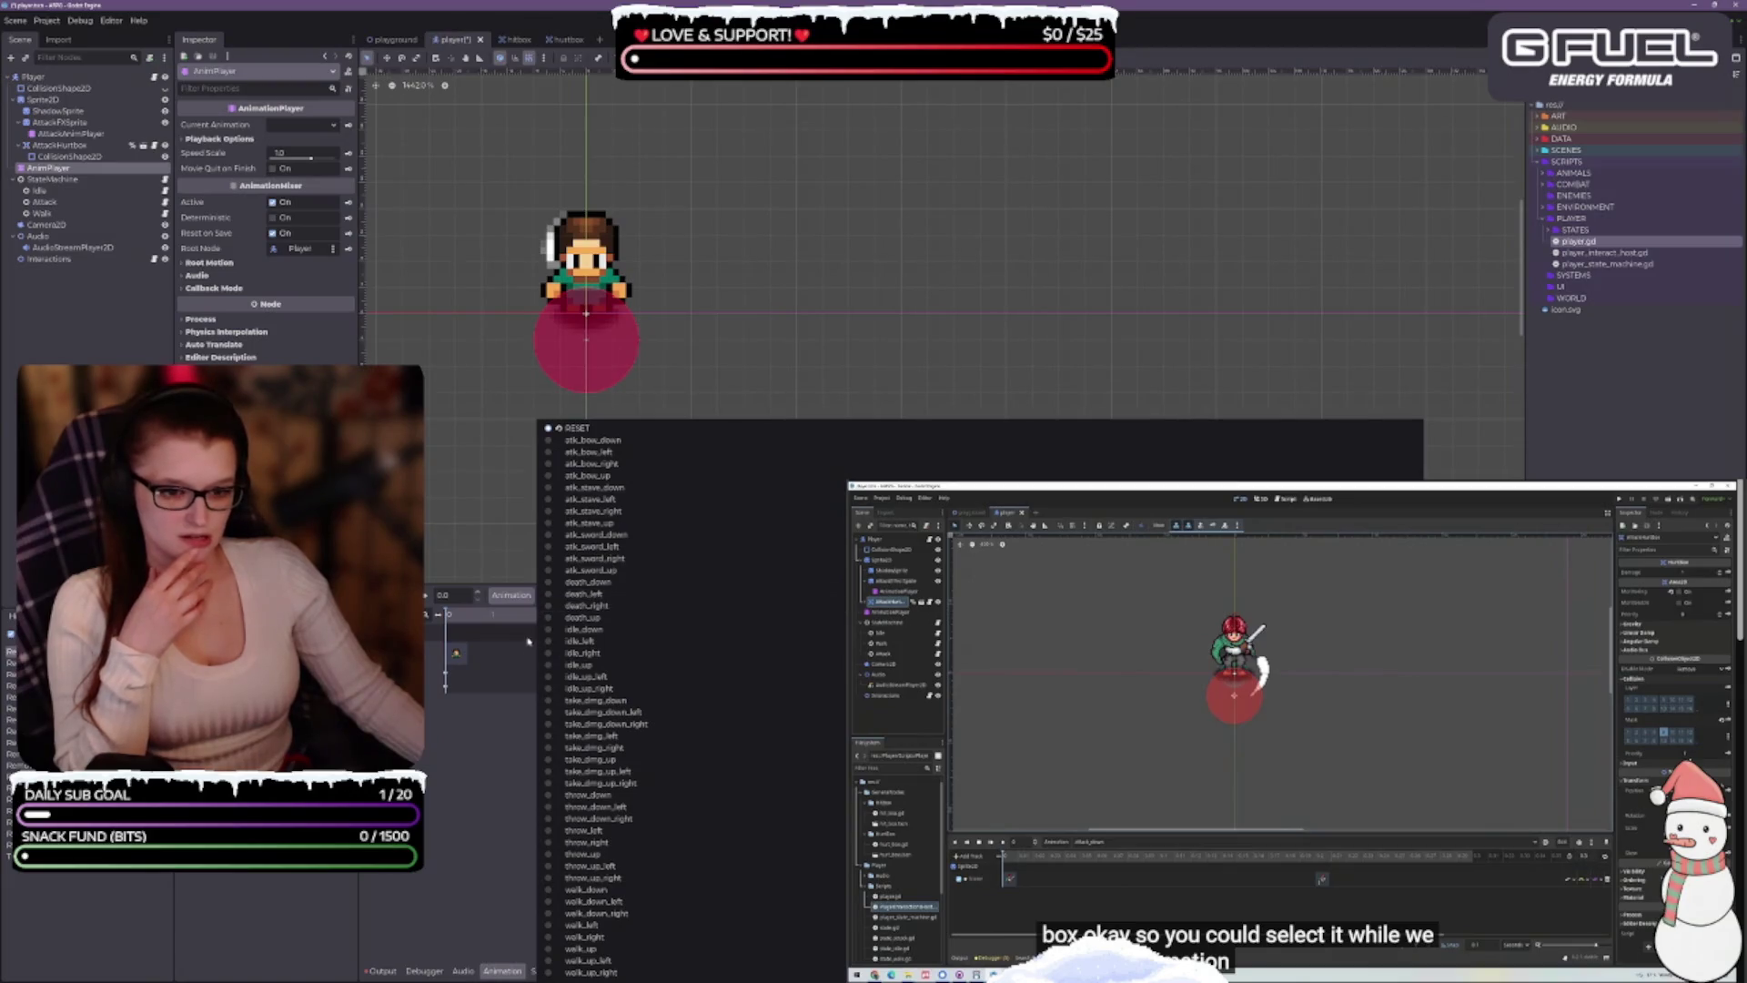
key(Escape)
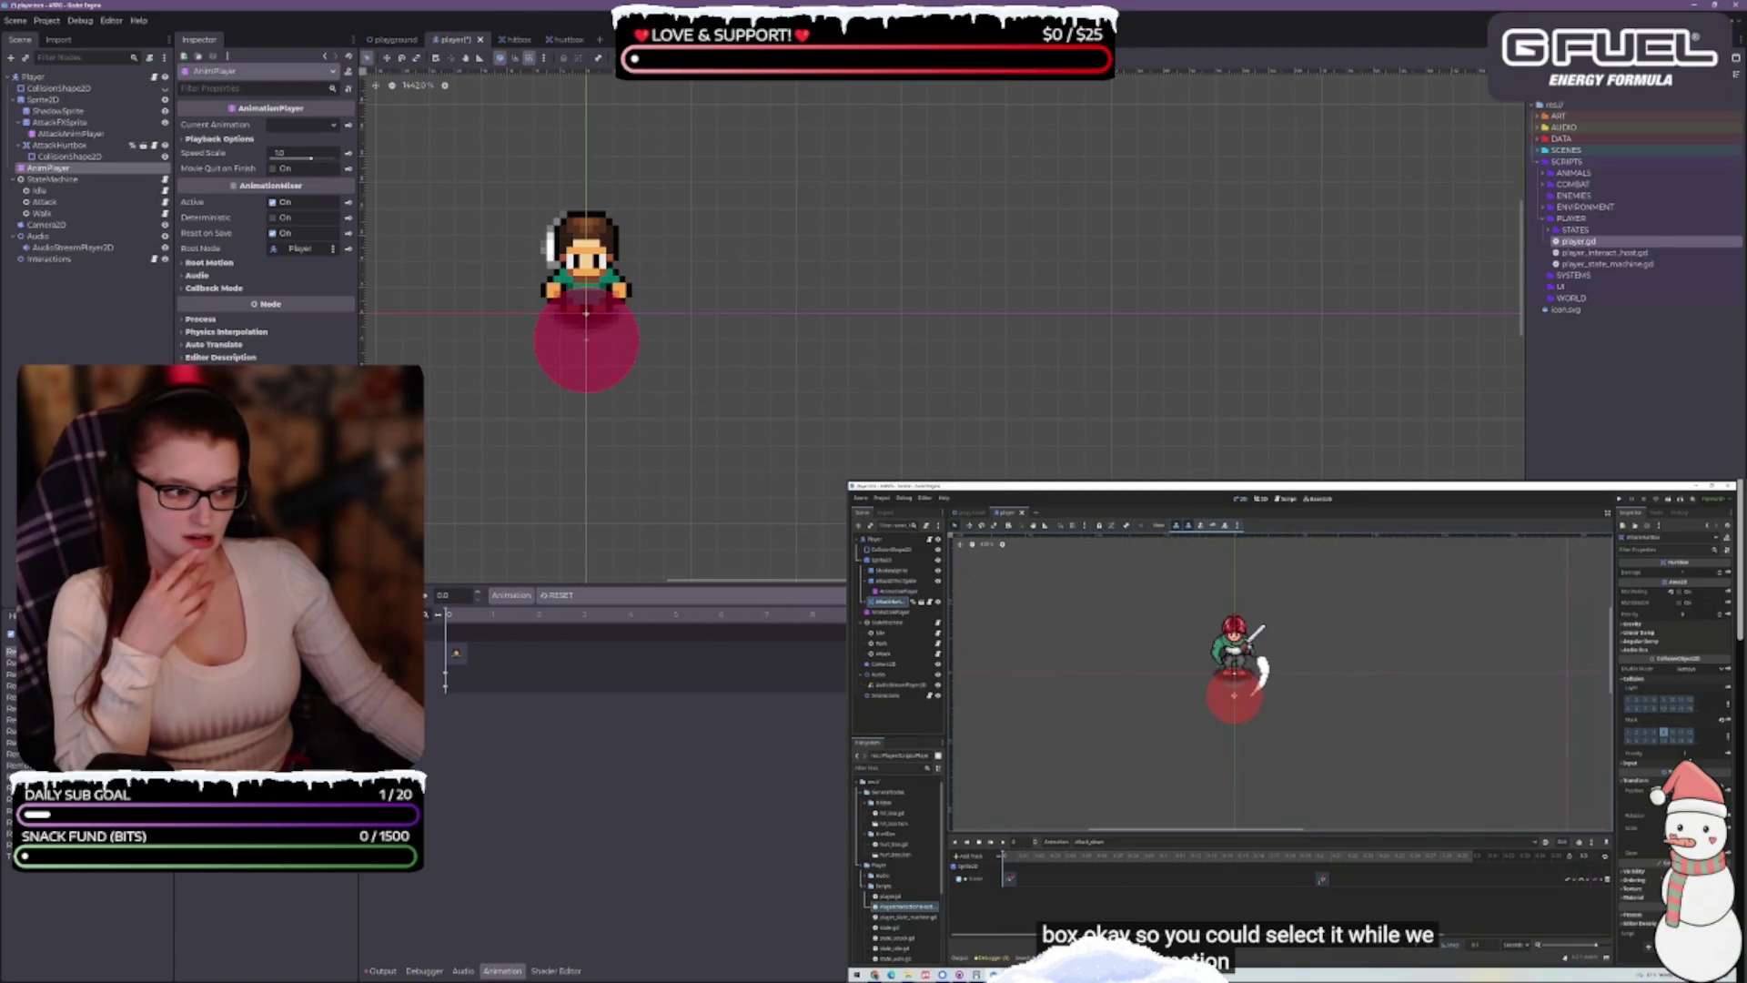
click(512, 595)
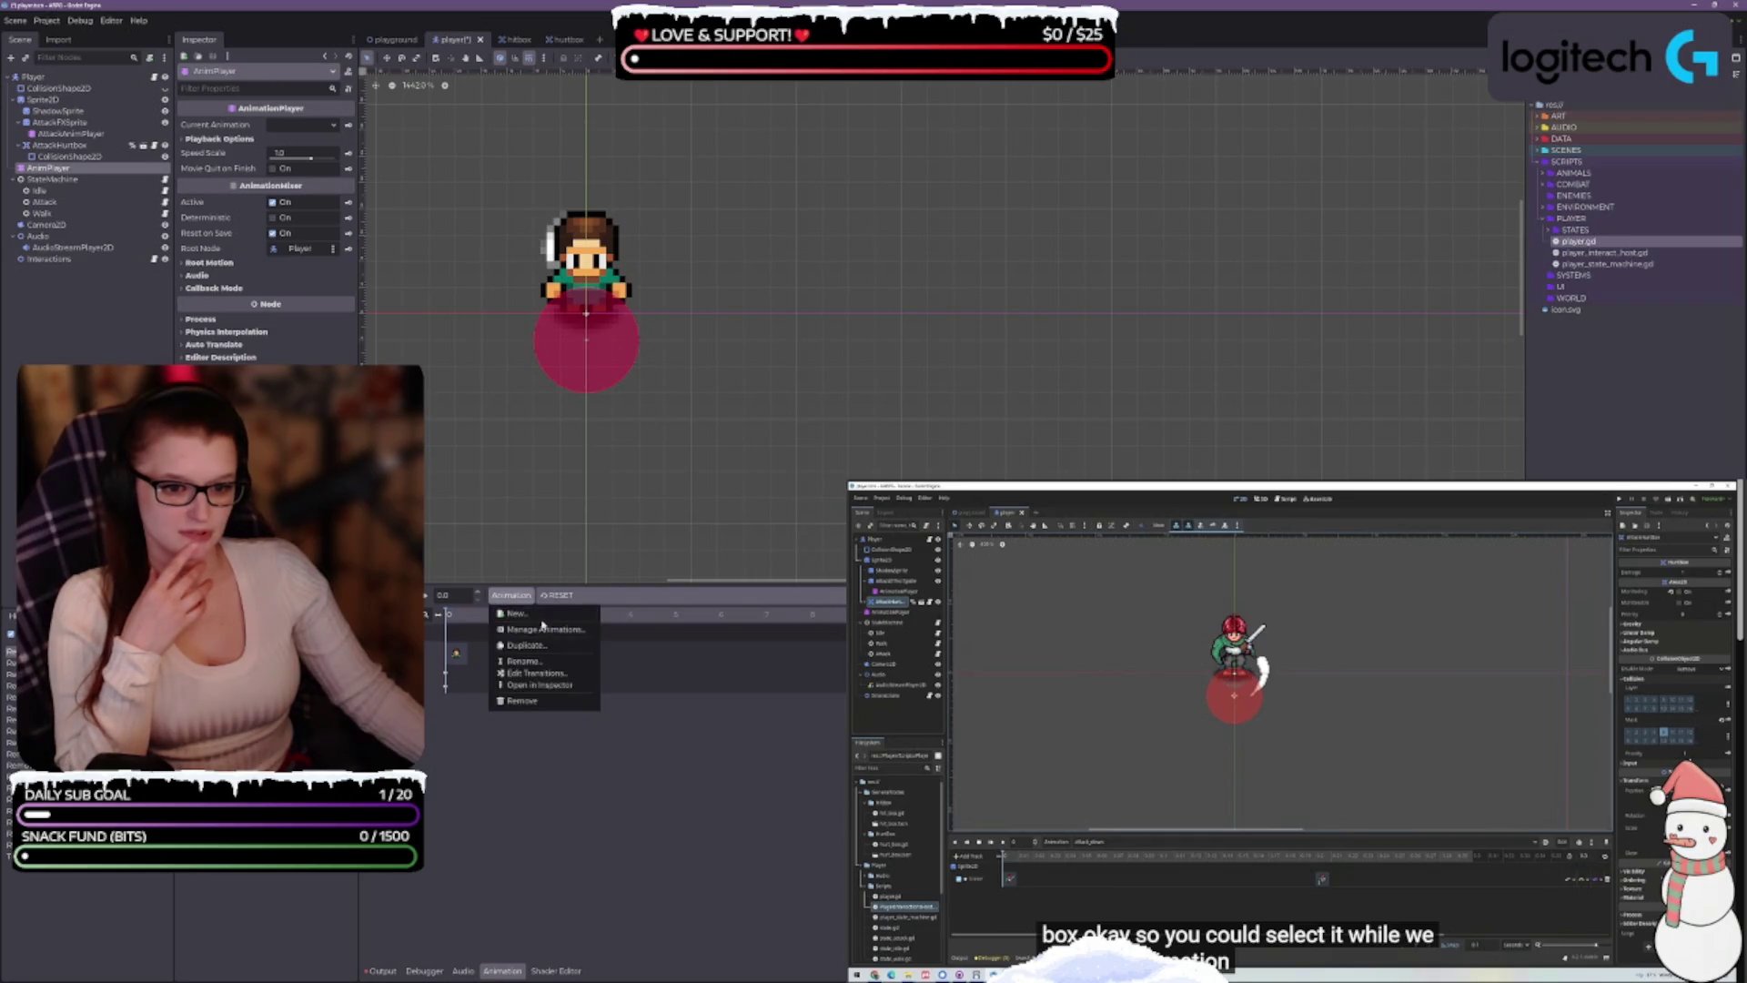
Choose Manage Animations... to reopen the Edit Animation Libraries dialog
click(543, 629)
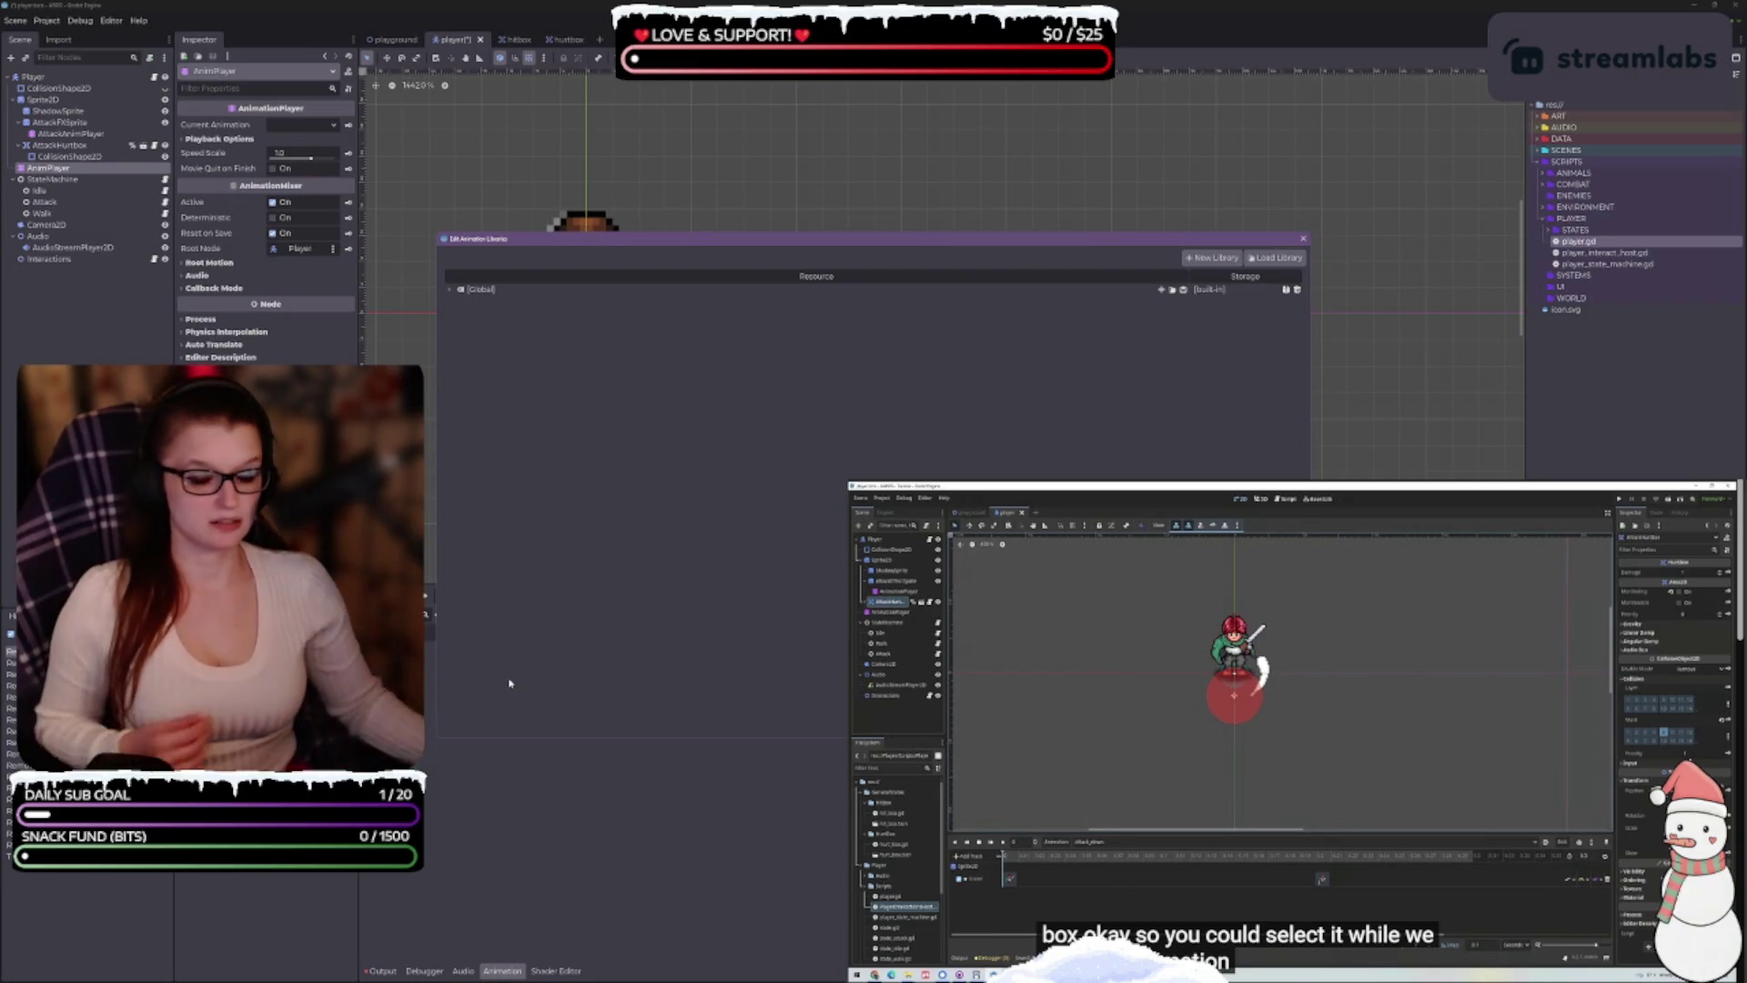
Delete take_dmg_down_left and take_dmg_up_right from the Global library
click(449, 291)
scroll(596, 429, down, 5)
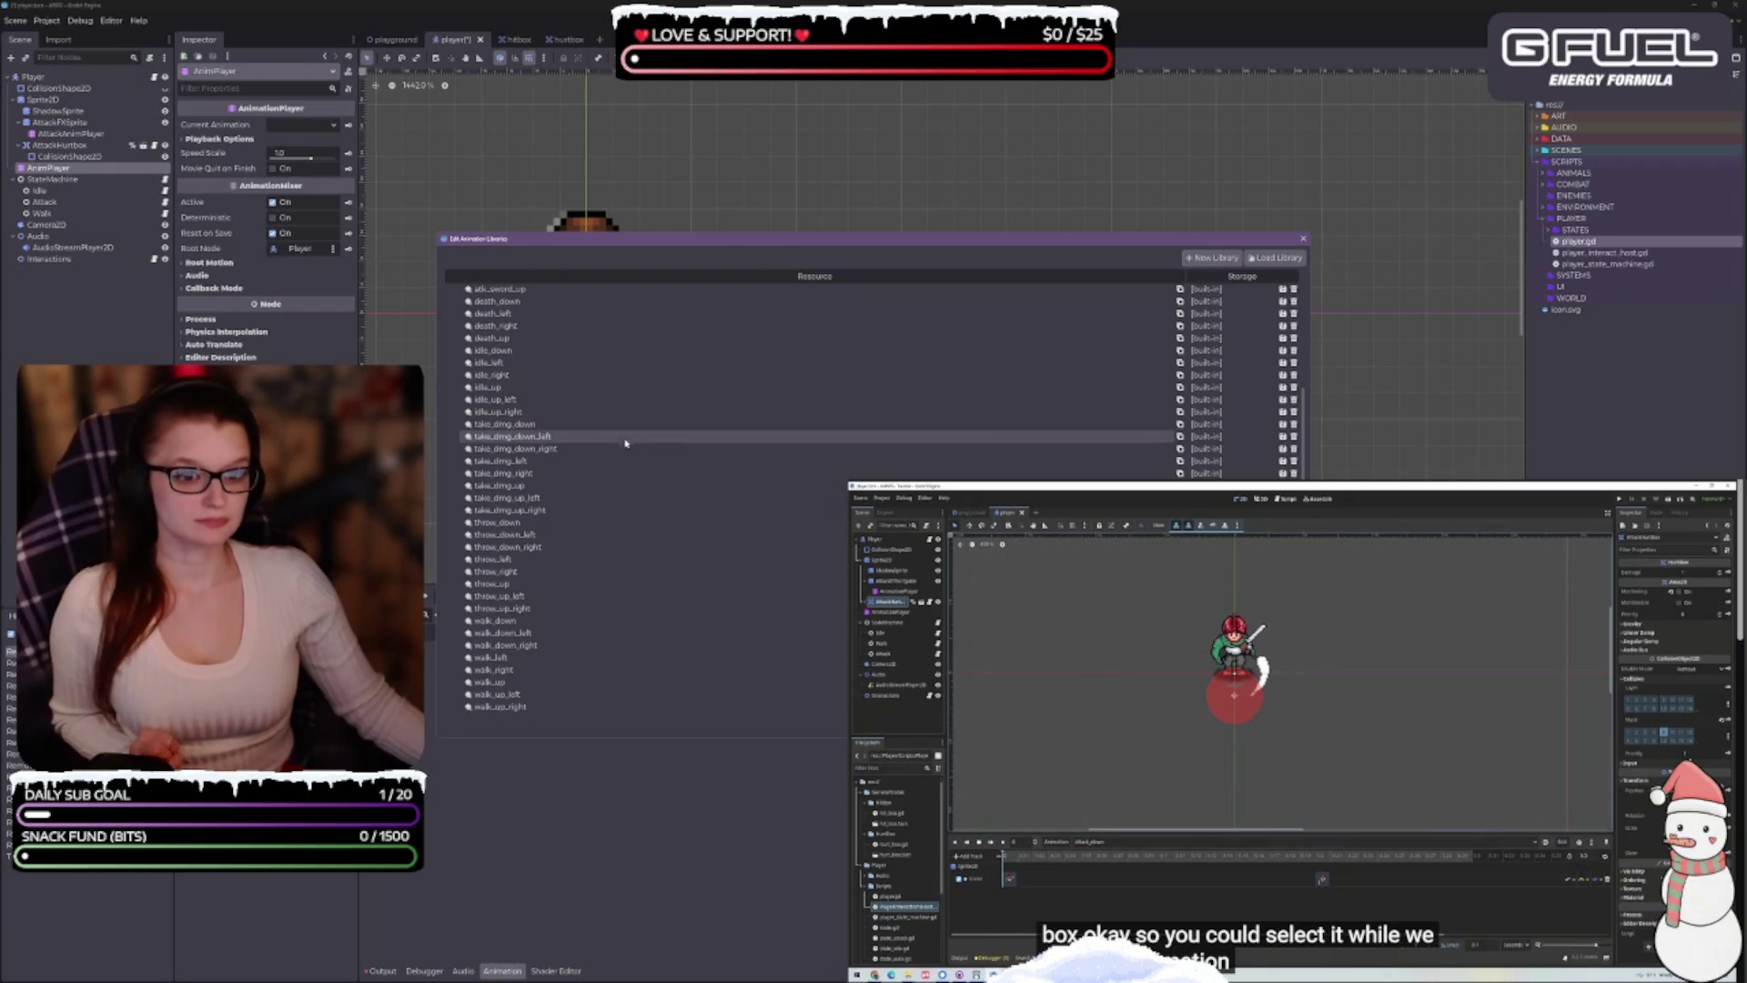
click(1293, 437)
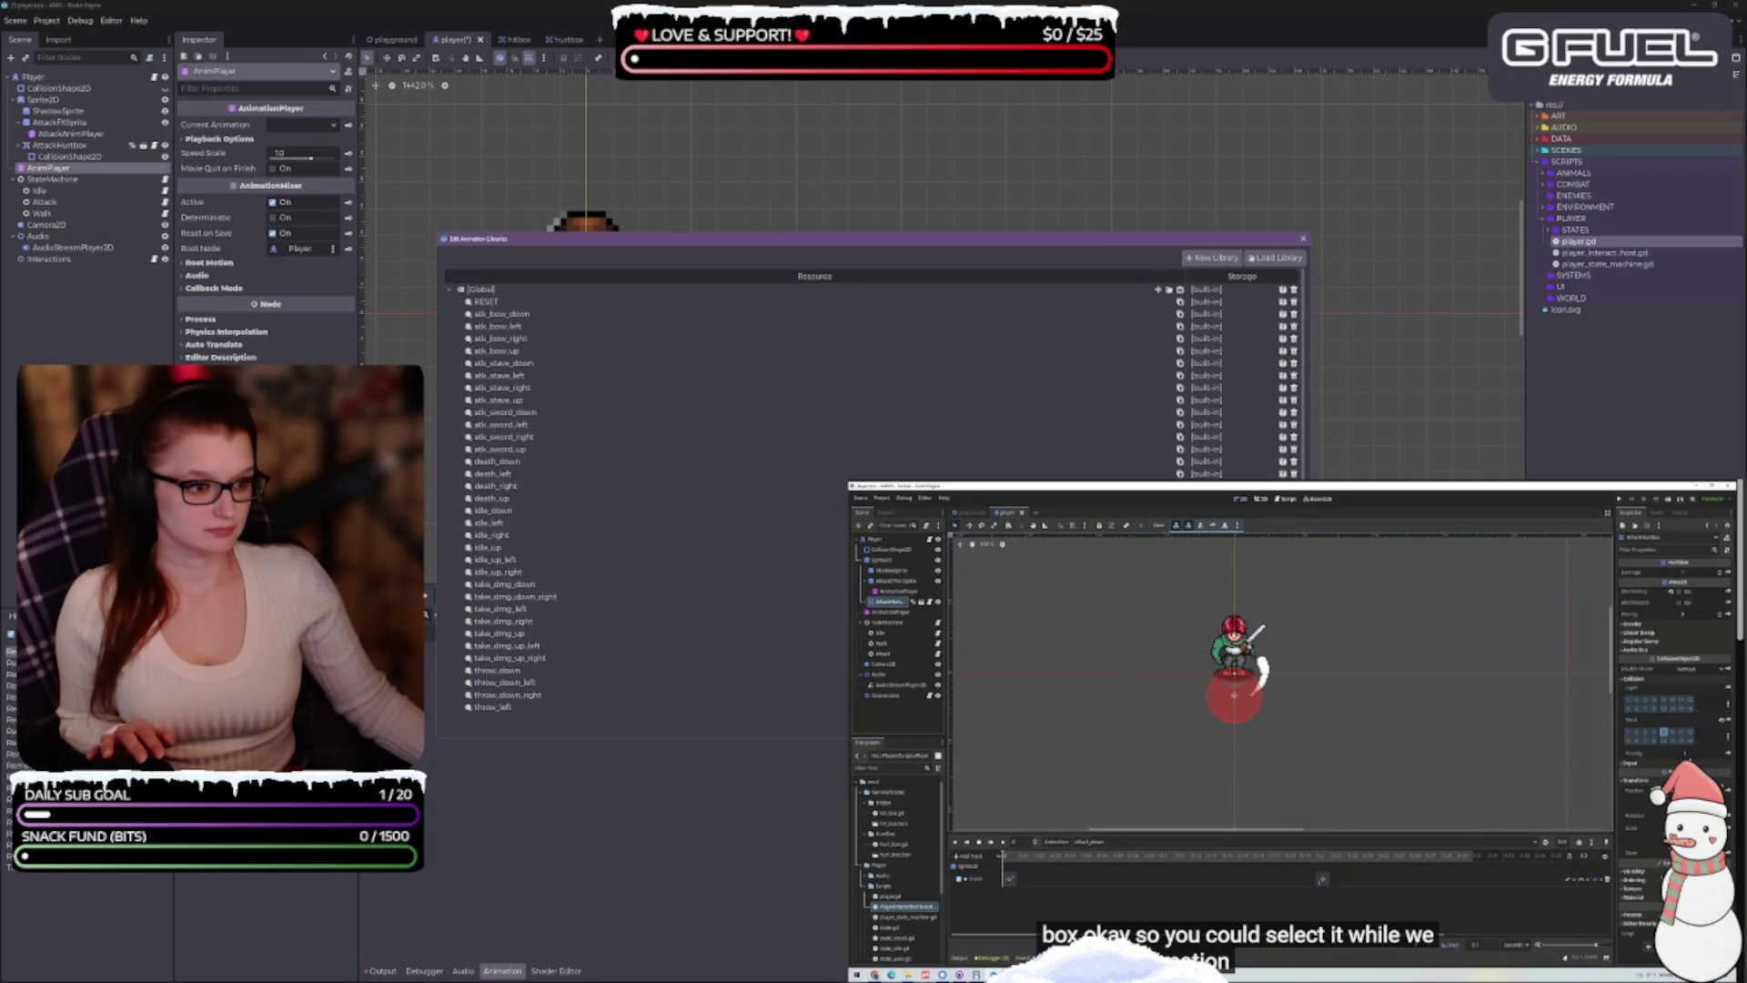
click(449, 289)
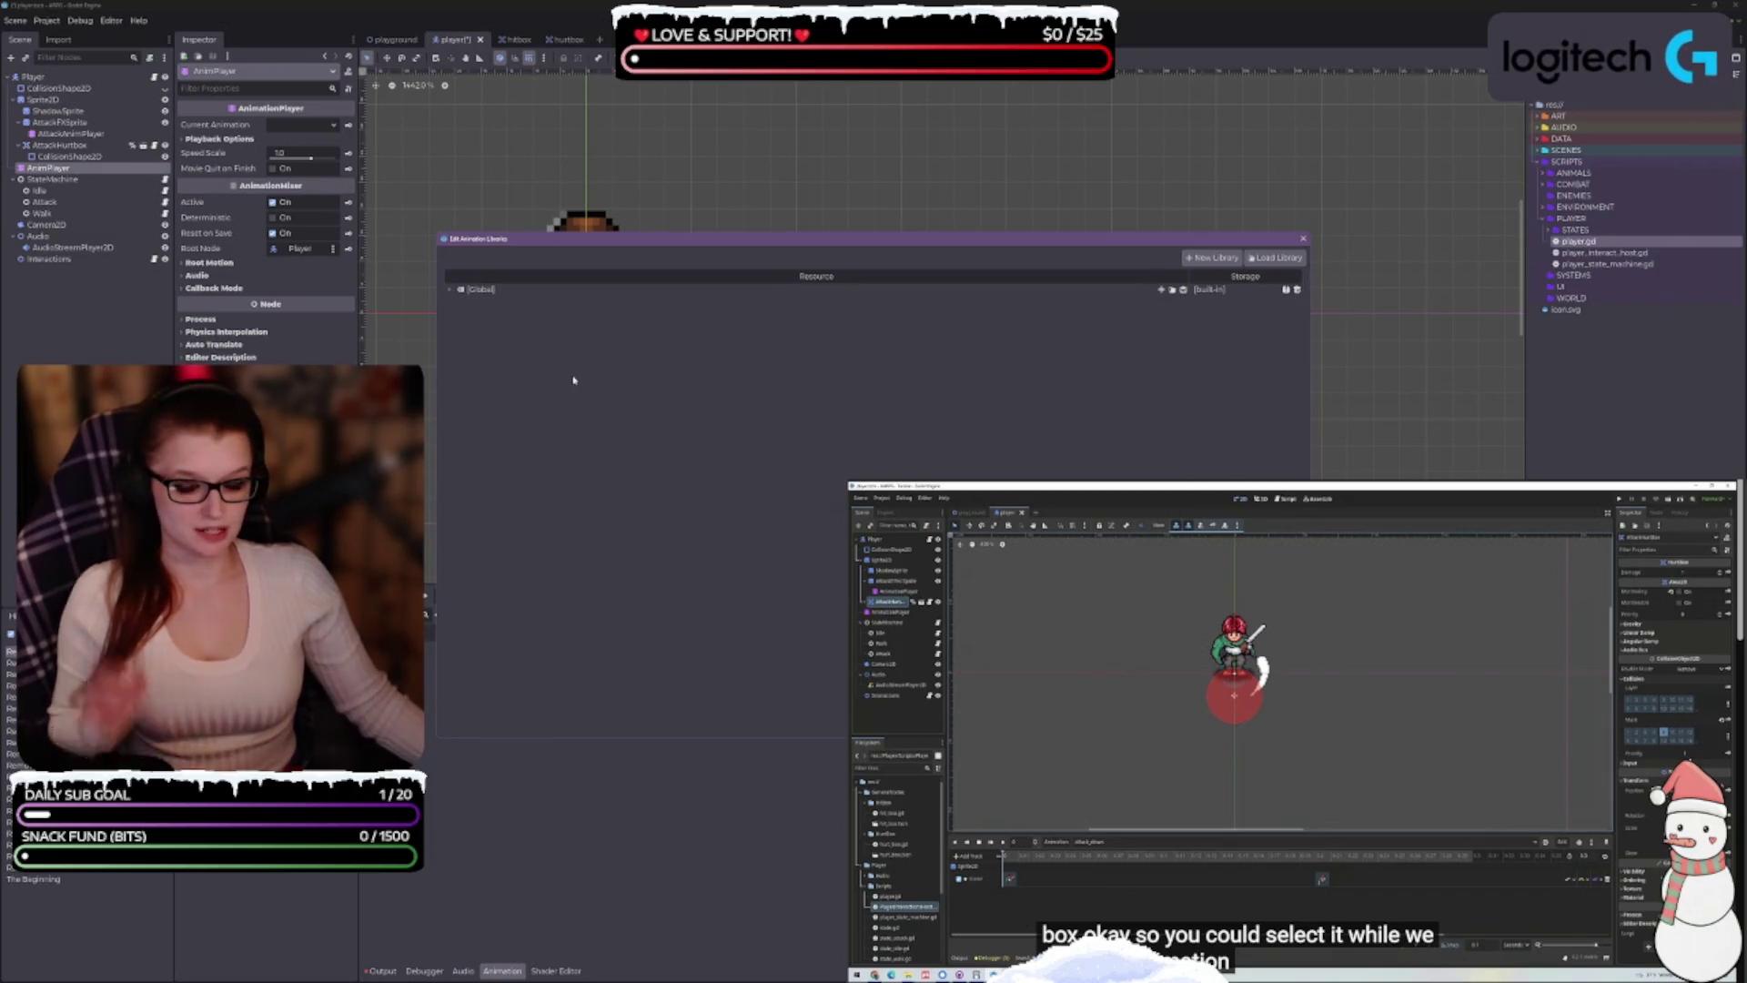
click(450, 288)
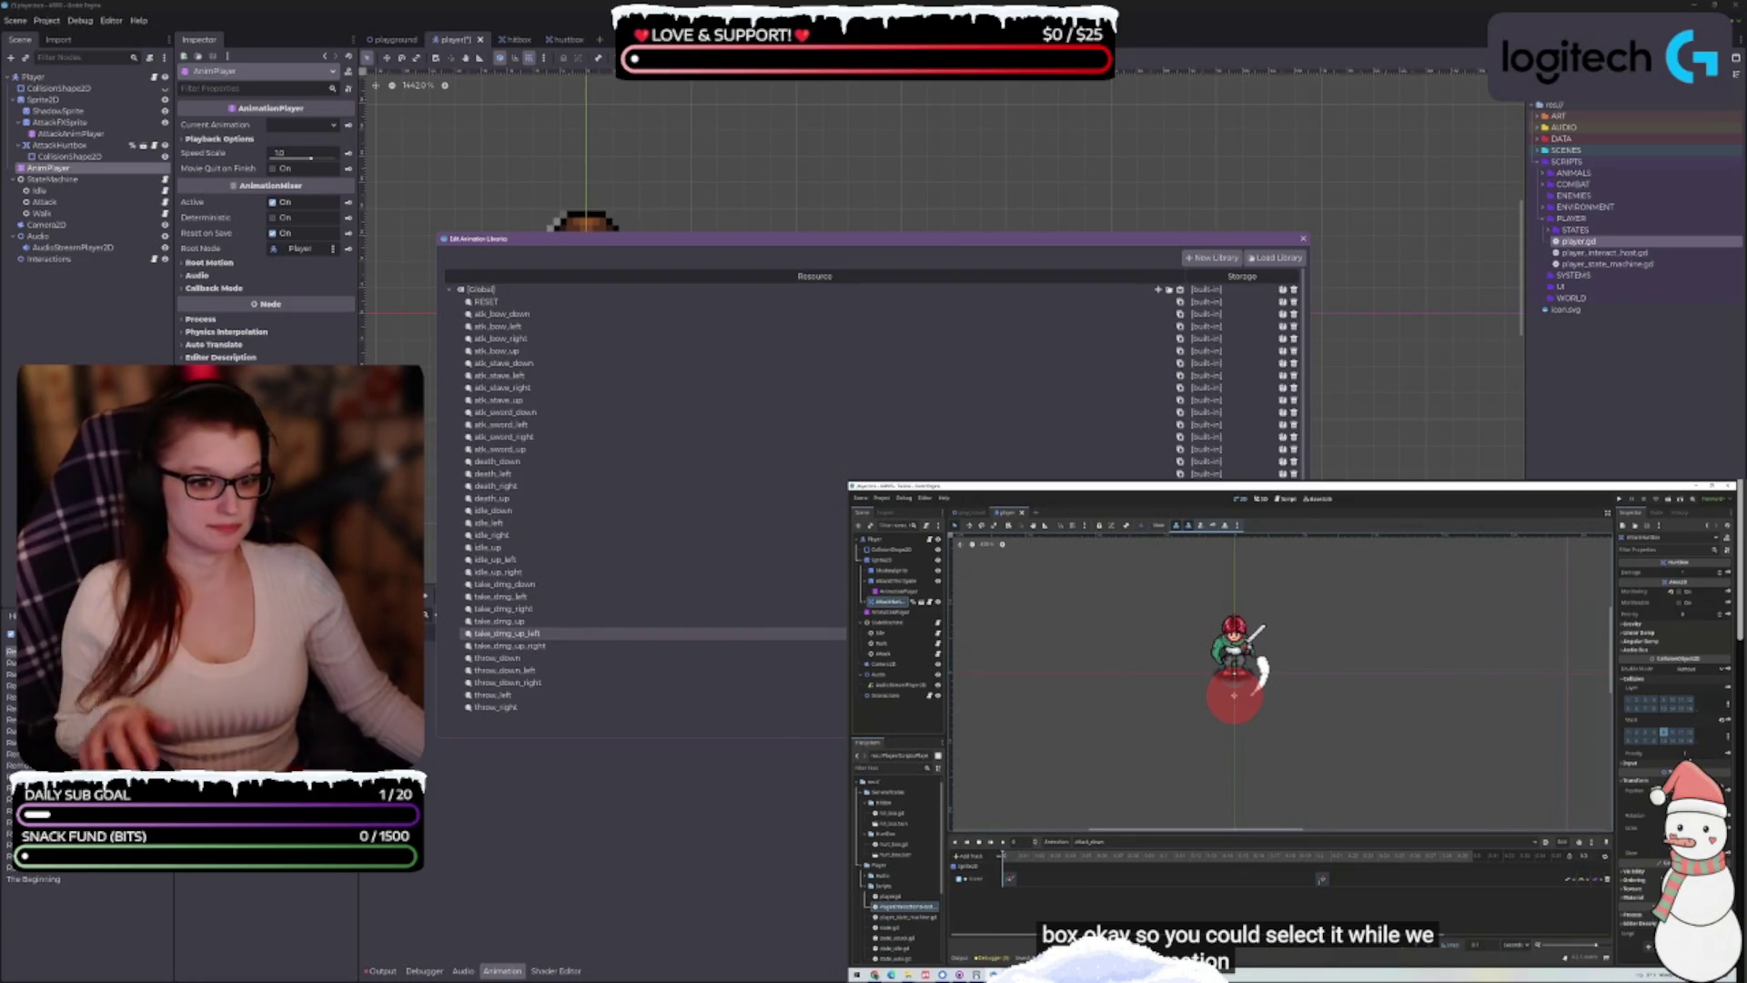
click(450, 288)
click(450, 290)
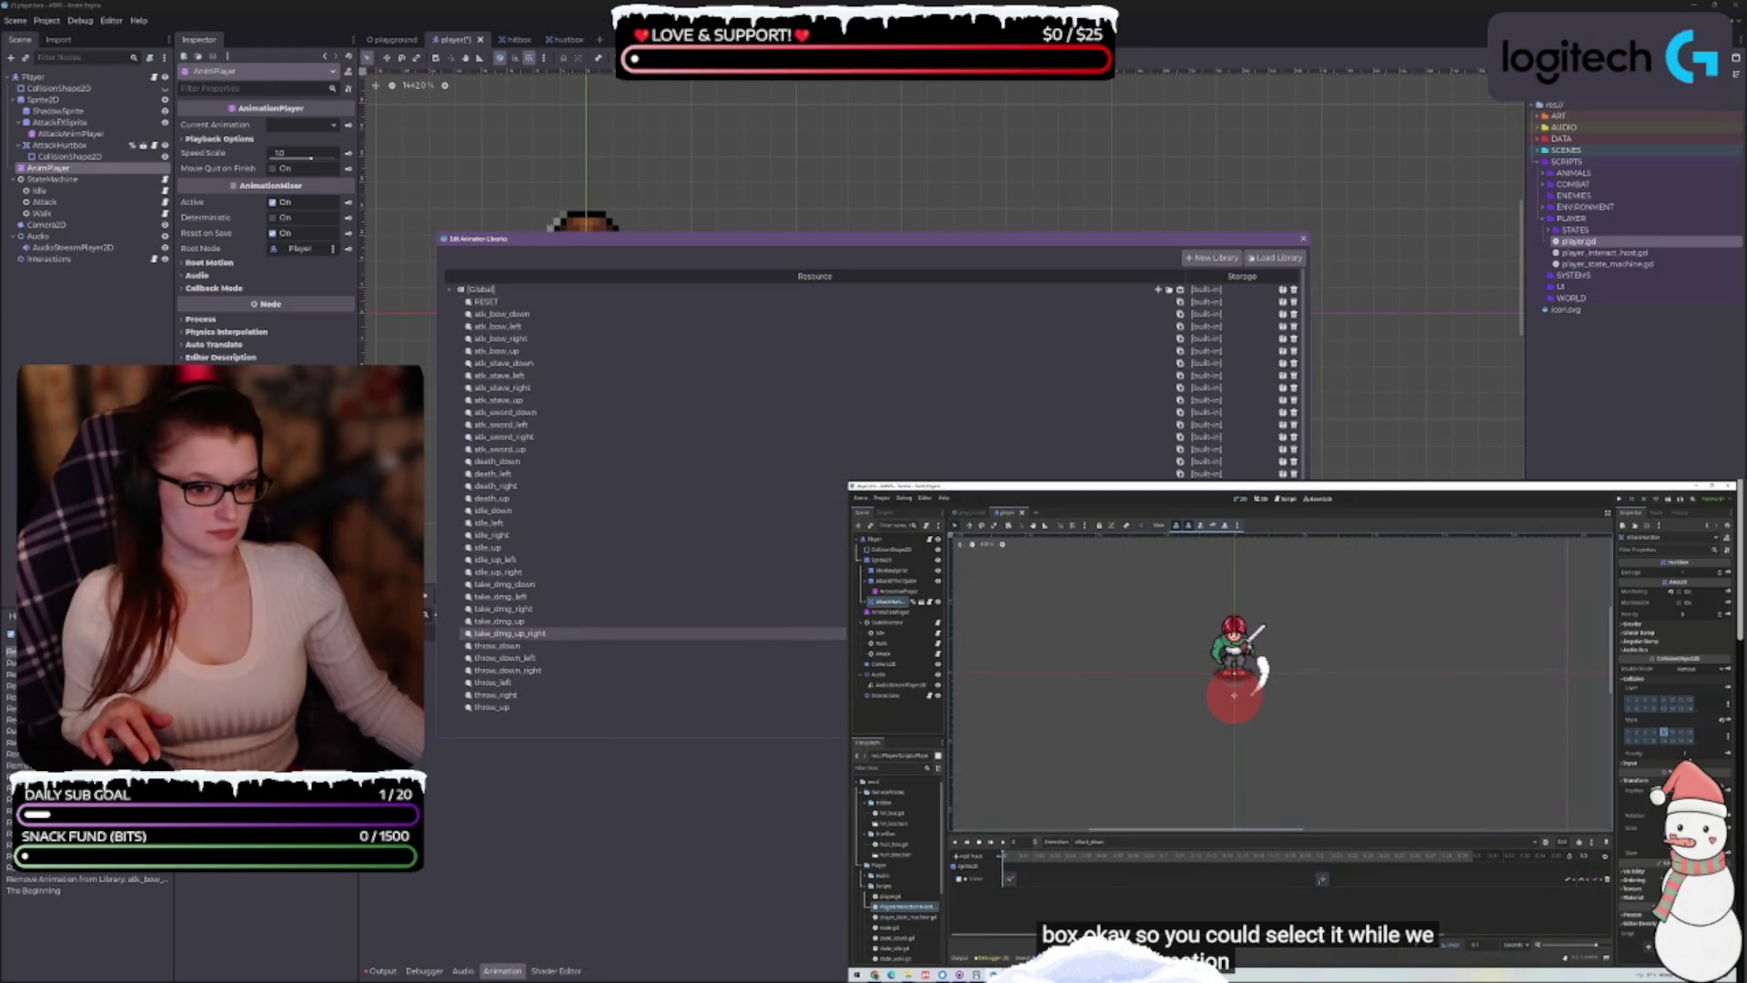
click(1294, 632)
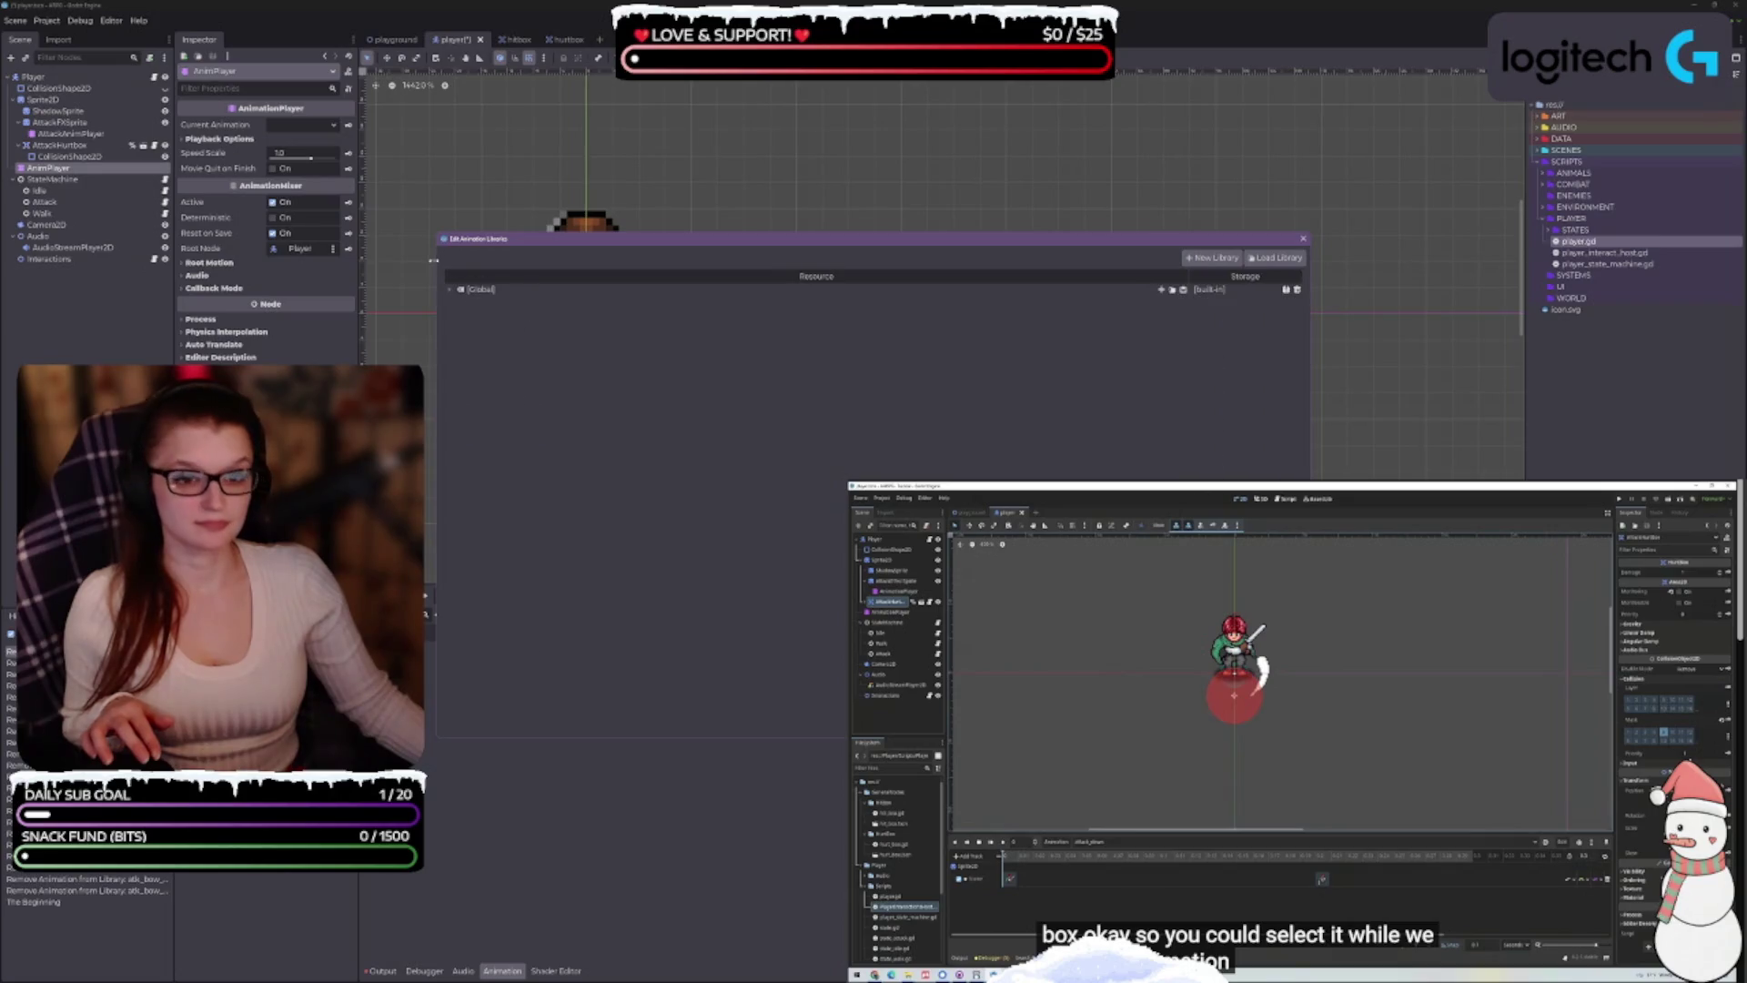
click(450, 288)
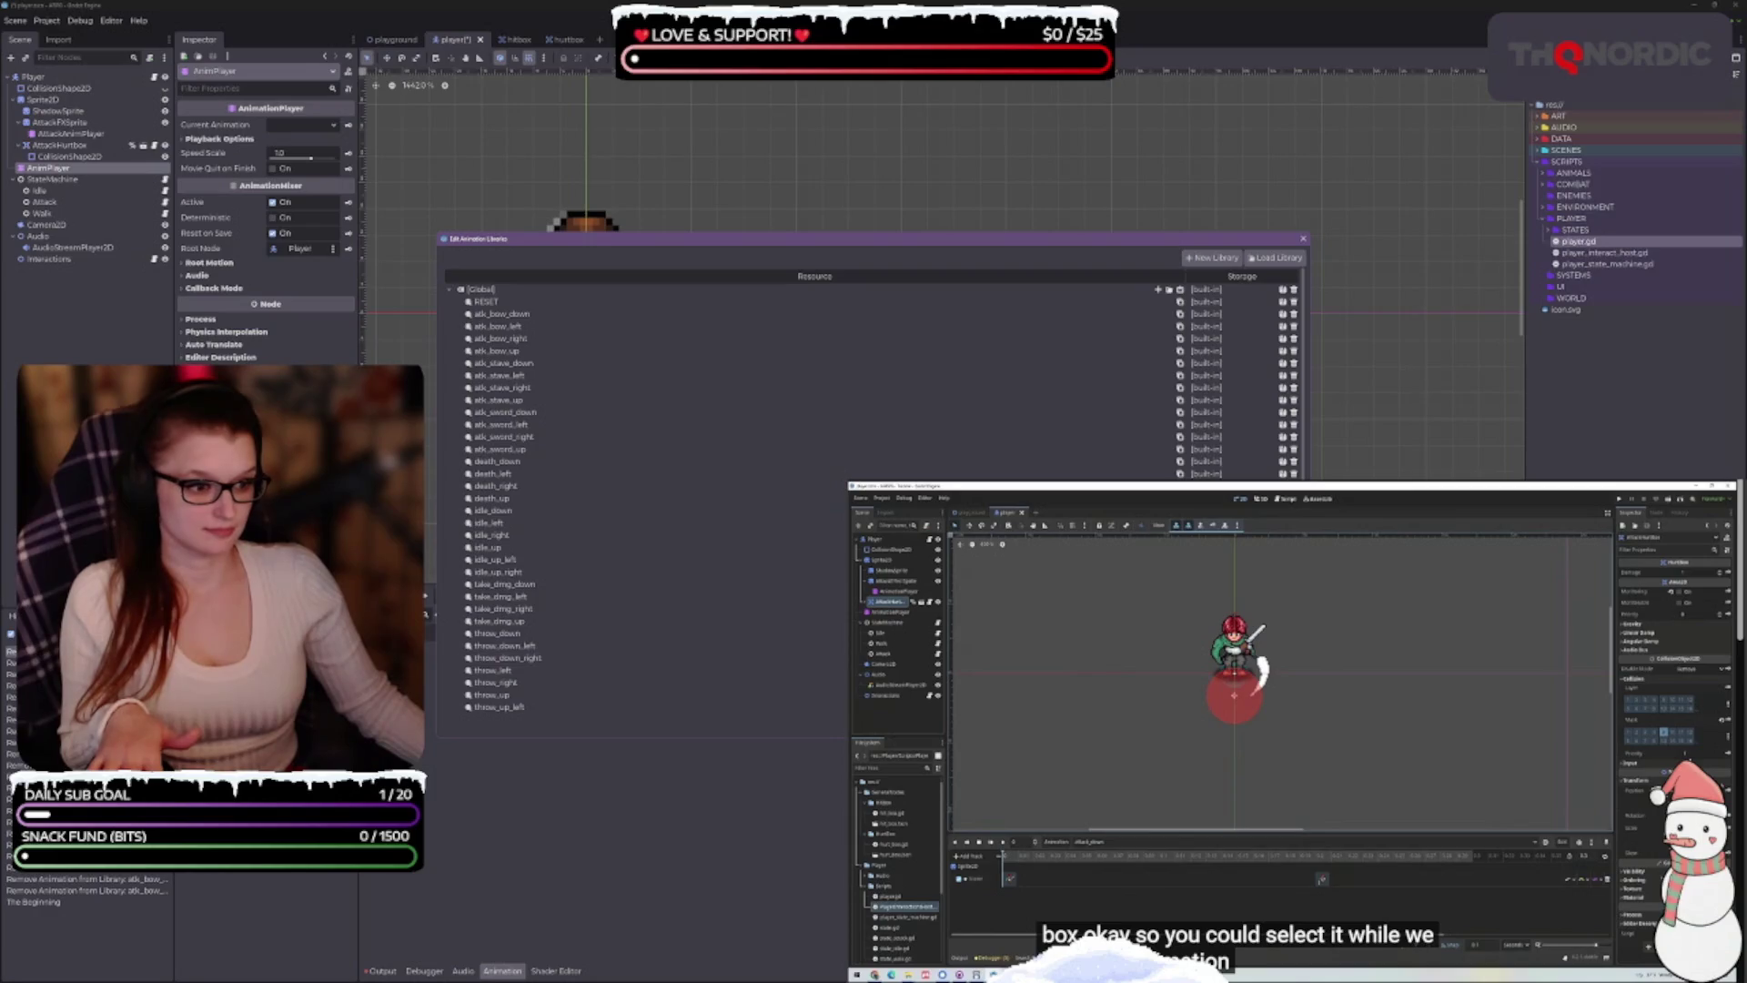
Delete throw_down_left, throw_down_right, throw_up_left and throw_up_right from the library
click(1294, 645)
click(449, 288)
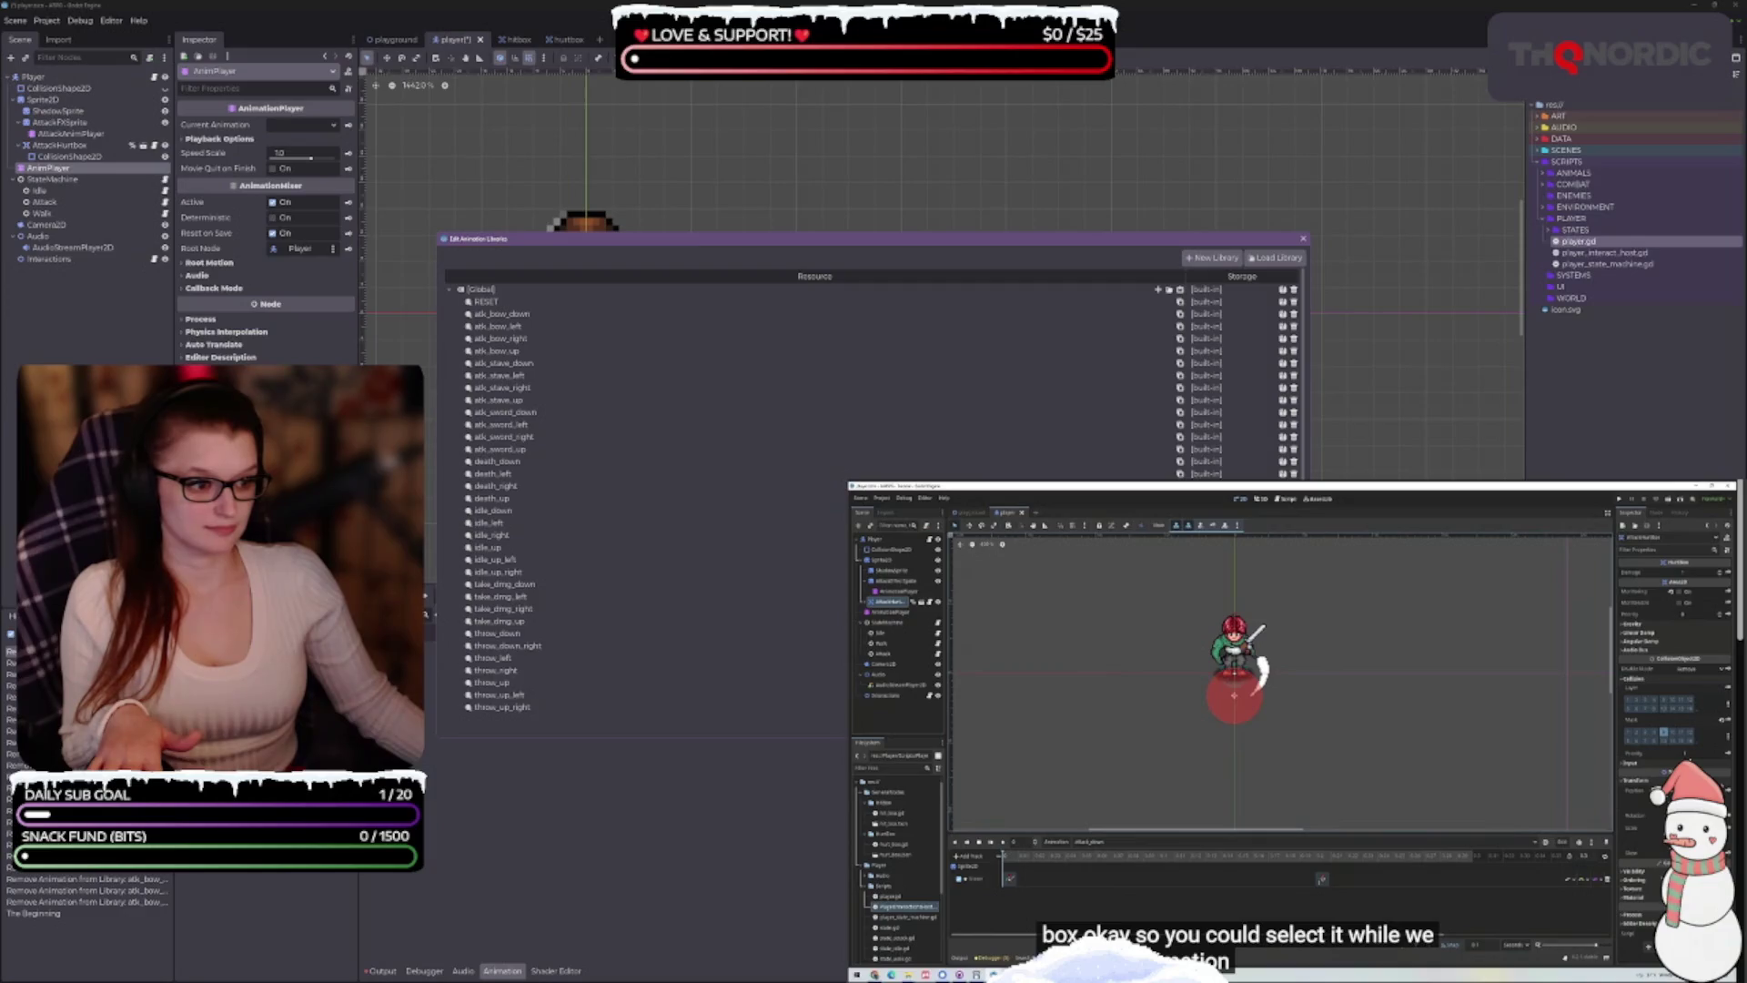
click(1294, 645)
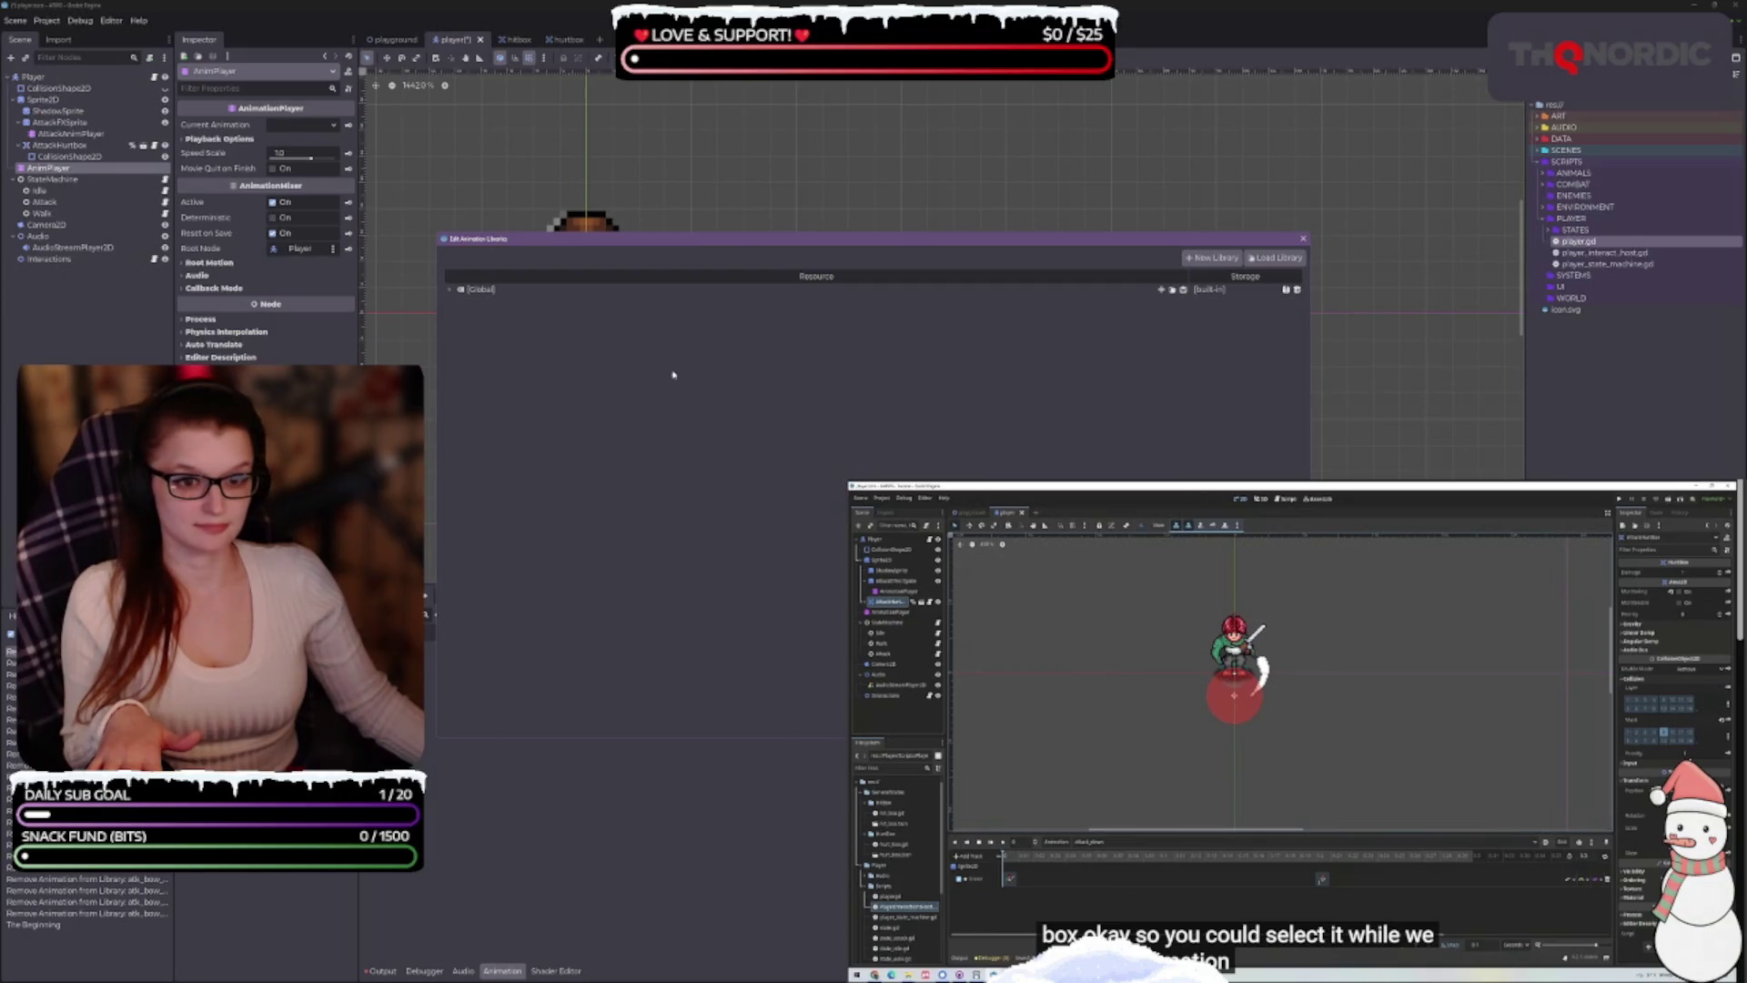
click(446, 288)
scroll(604, 629, down, 2)
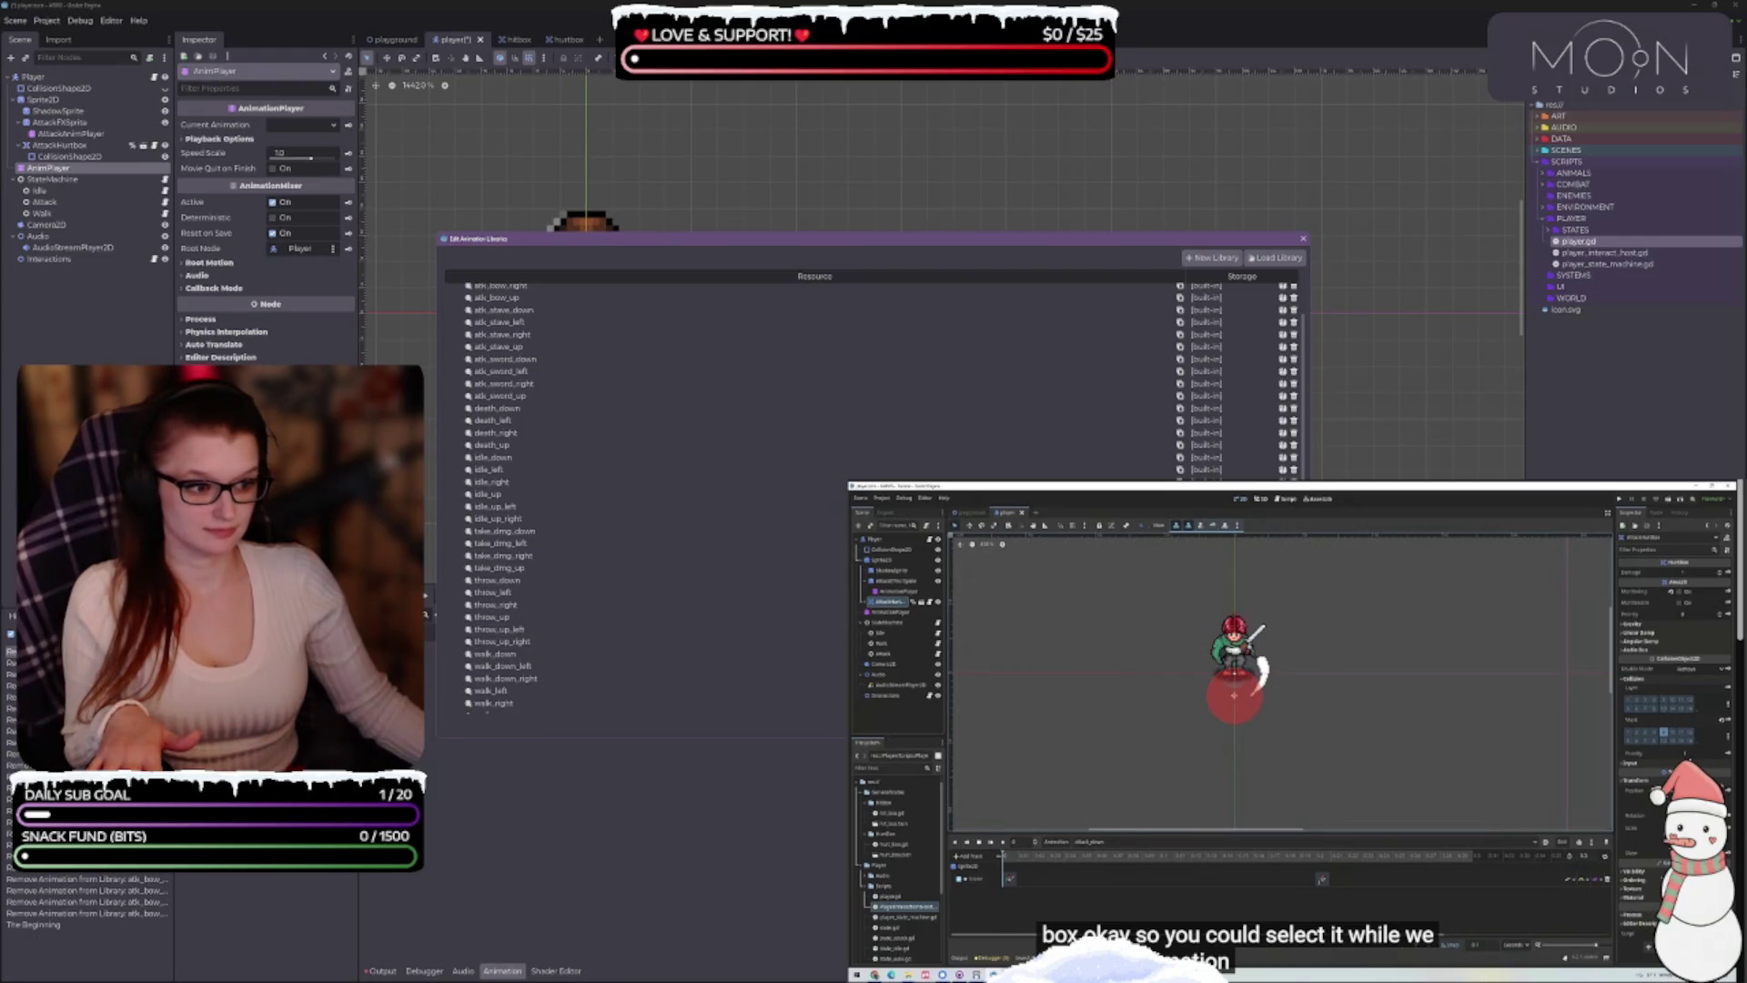
click(1294, 628)
click(449, 288)
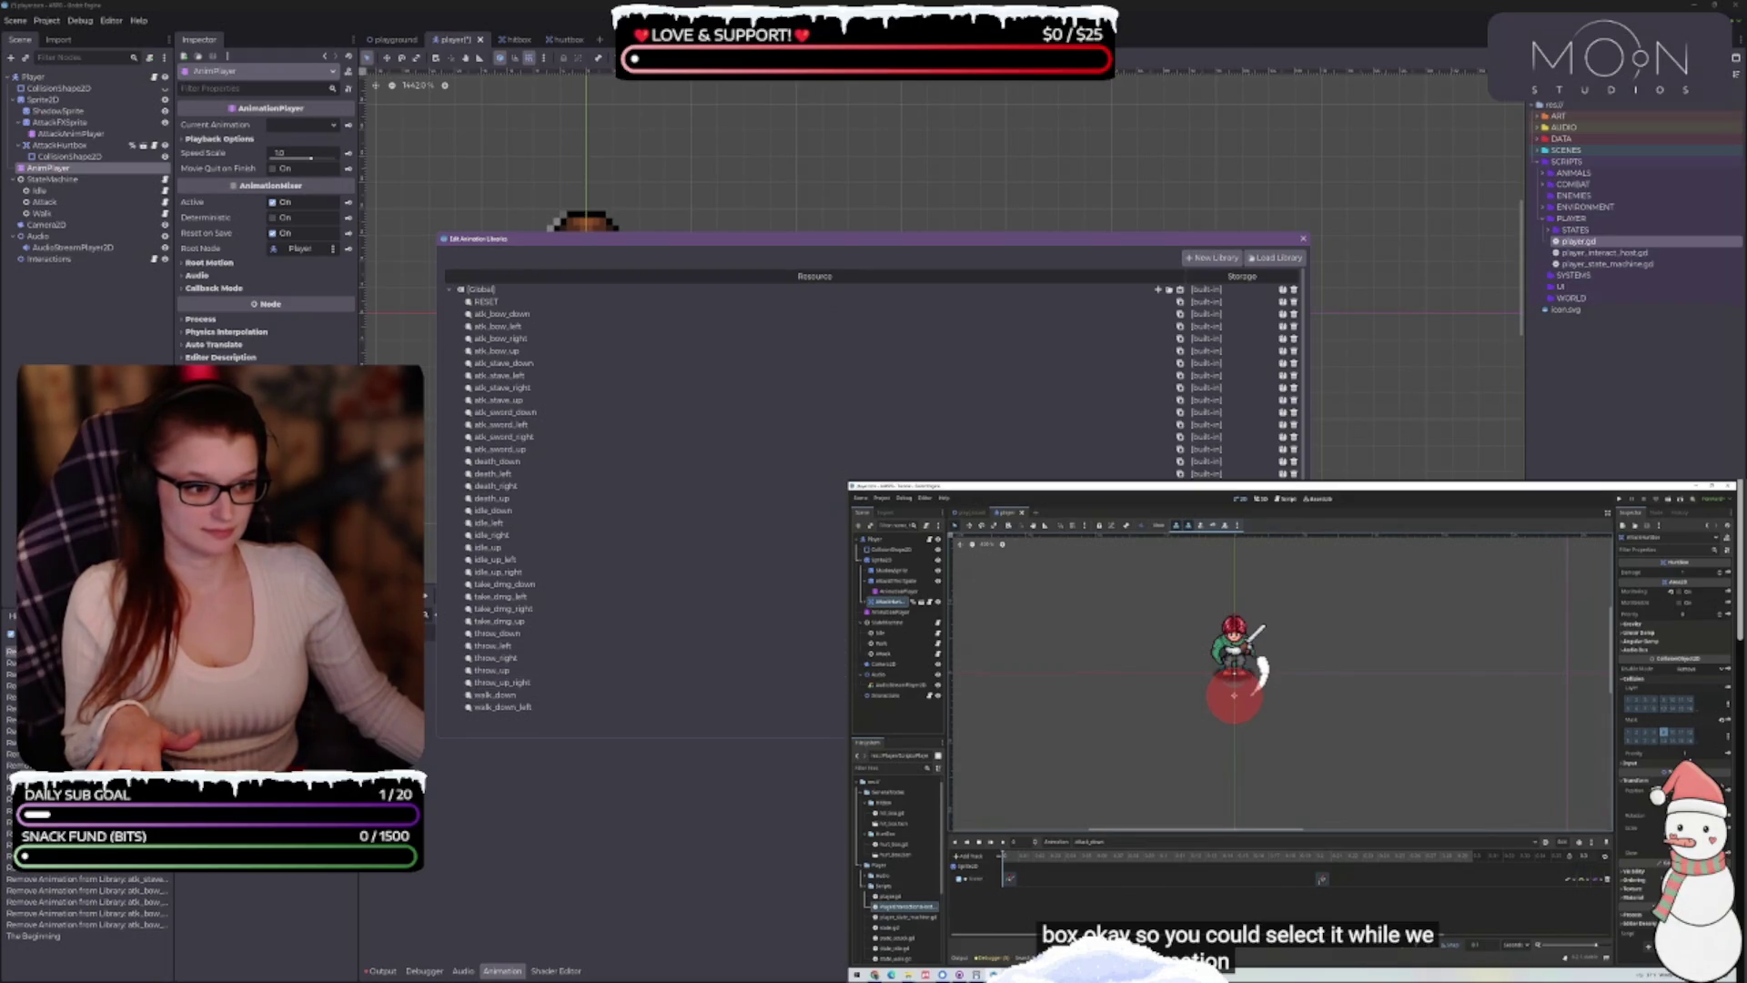
click(1294, 681)
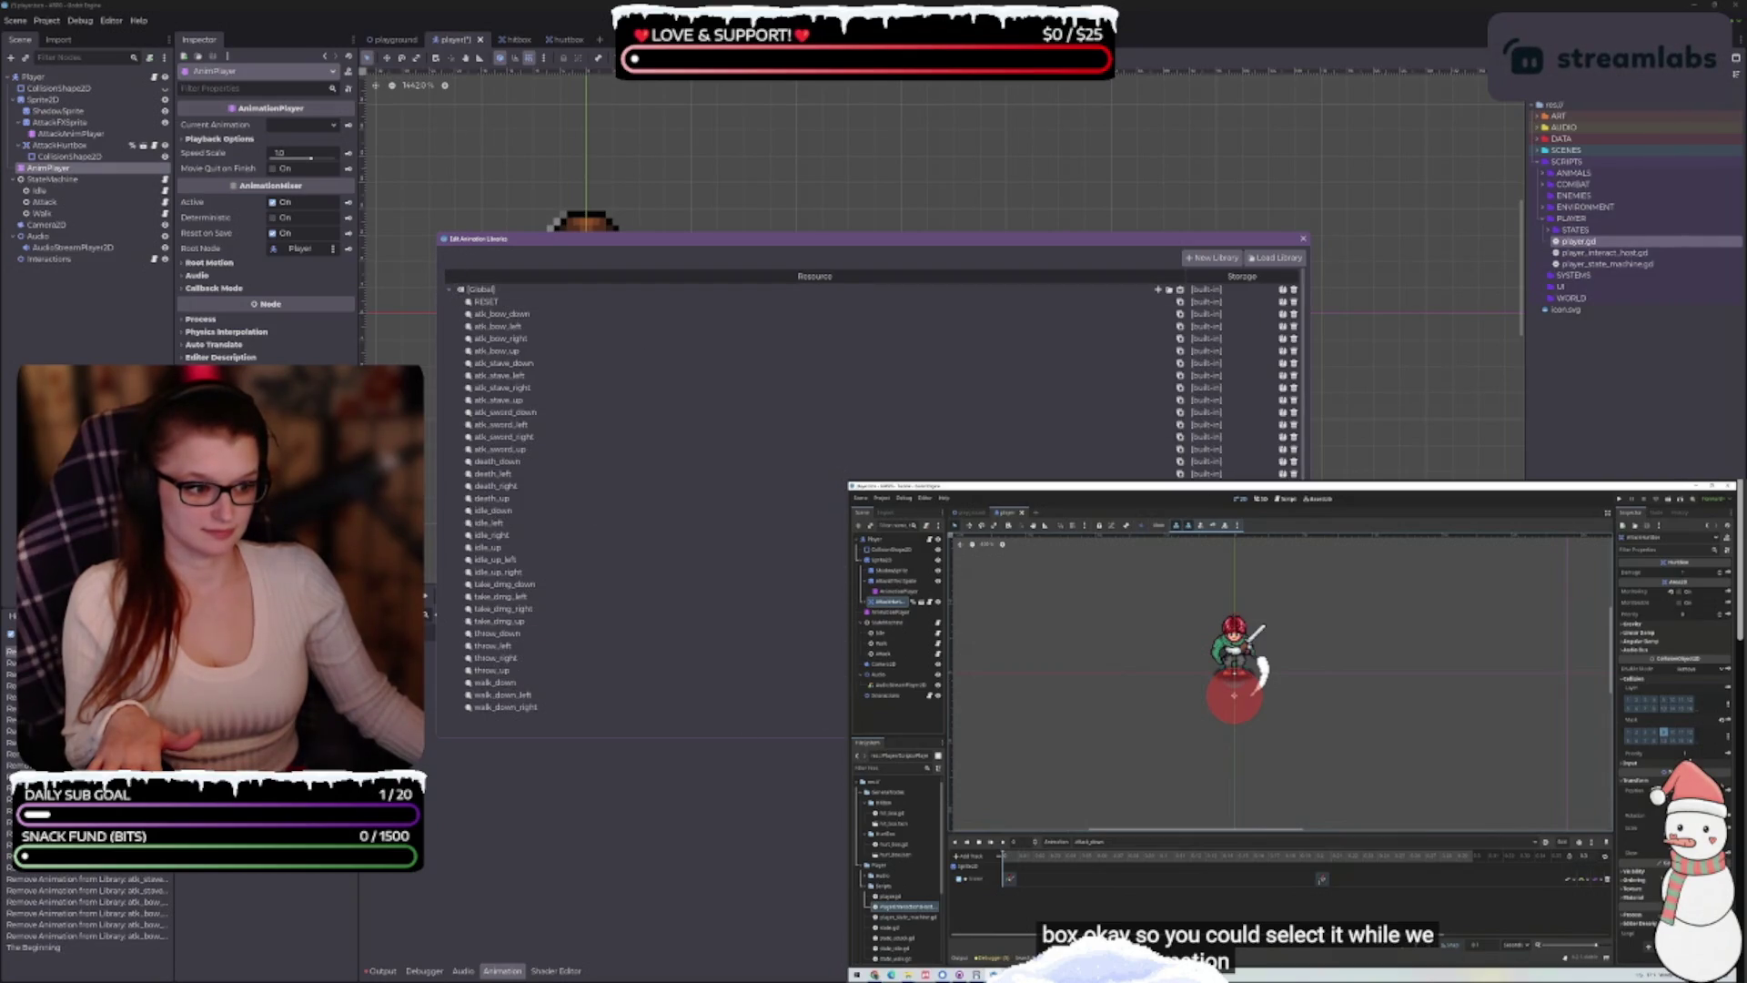
Delete walk_down_left and walk_down_right, then save the player scene with Ctrl+S
click(1294, 694)
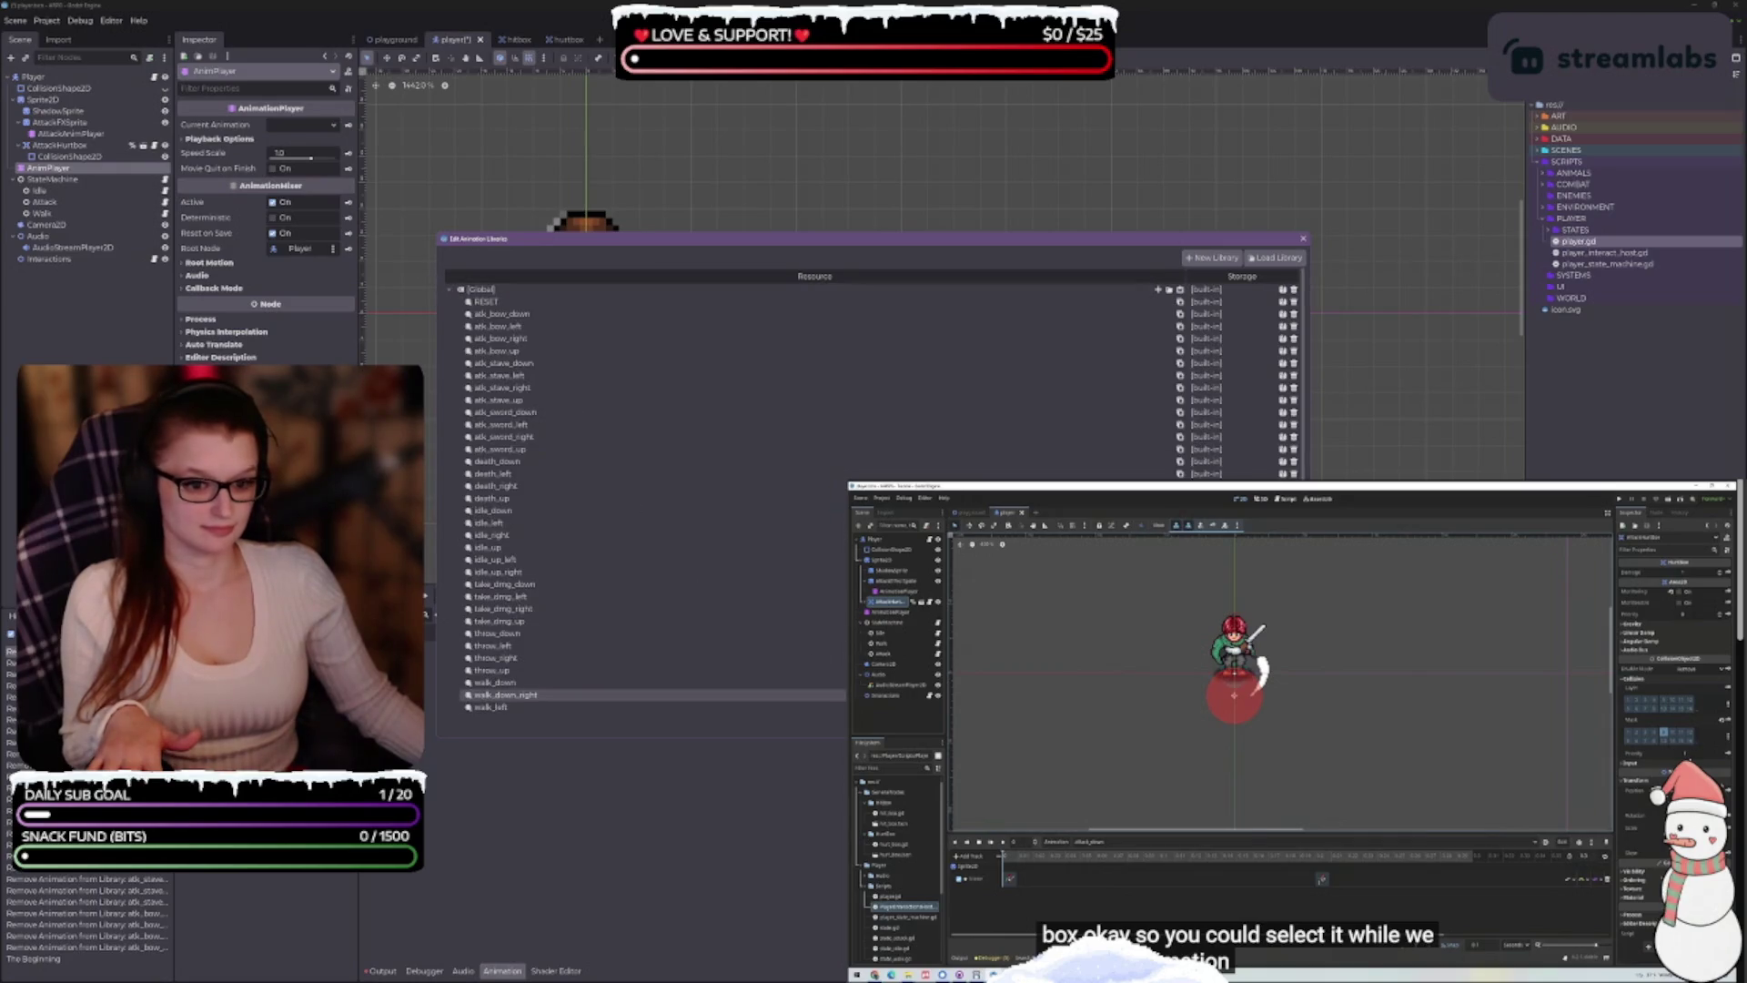
scroll(819, 382, down, 2)
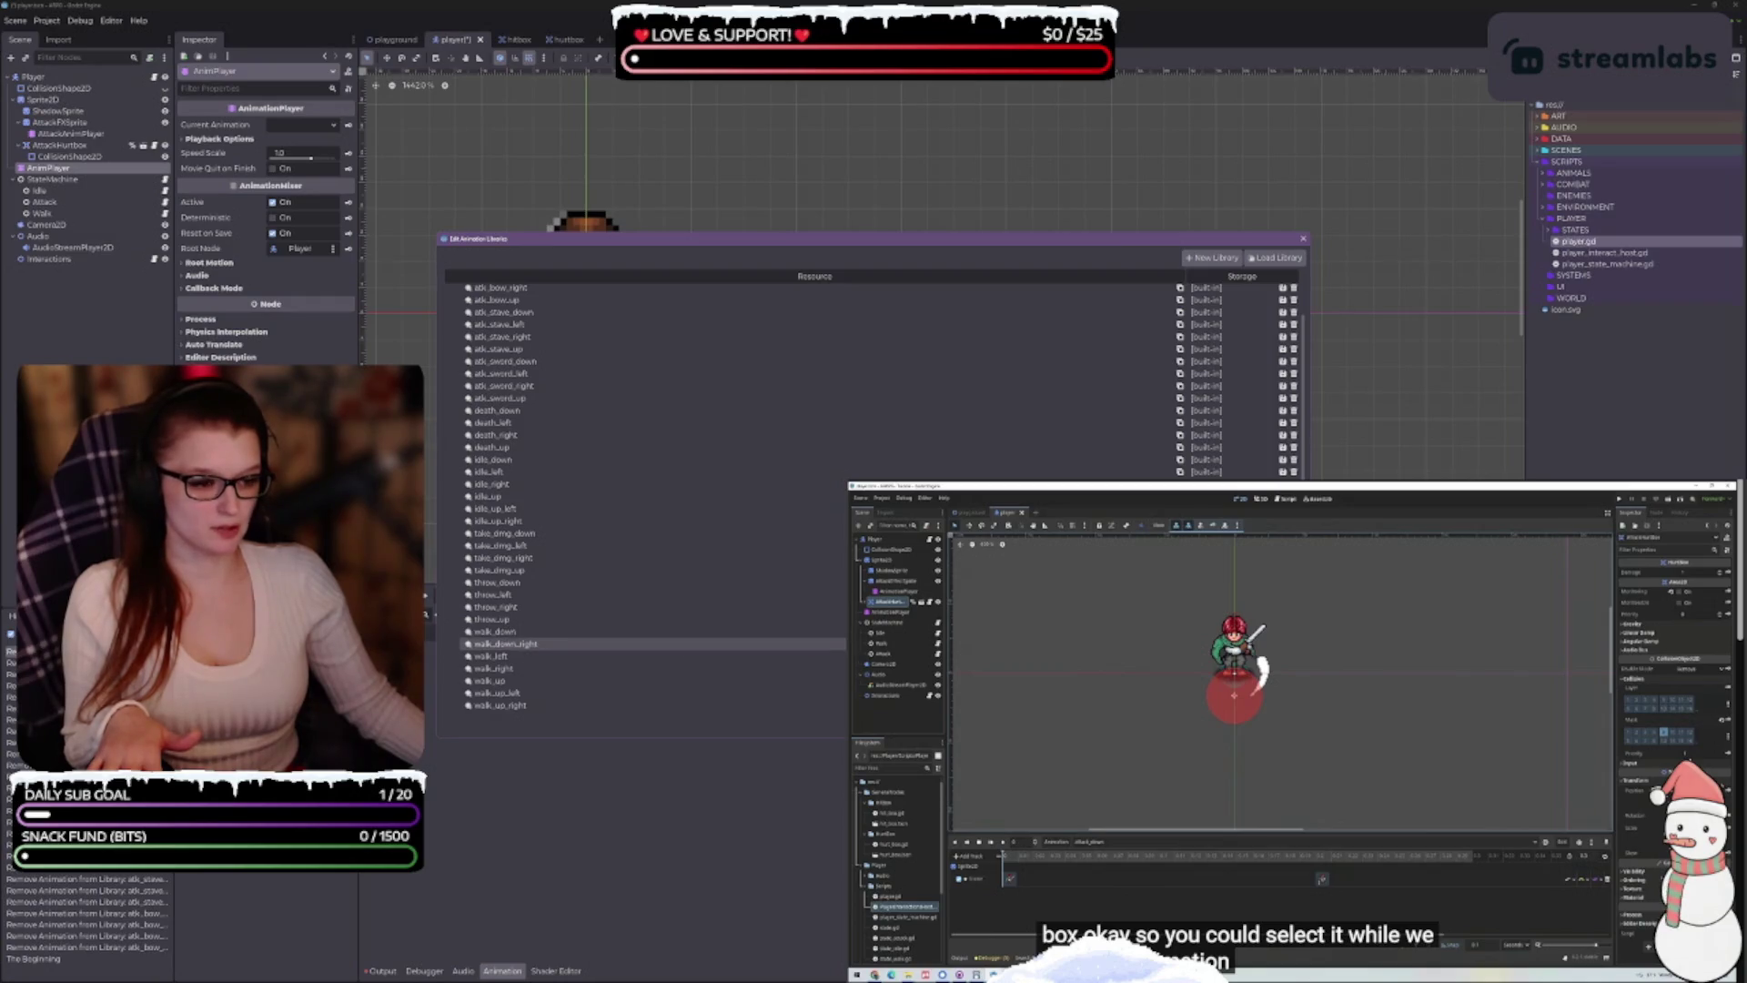
click(1294, 643)
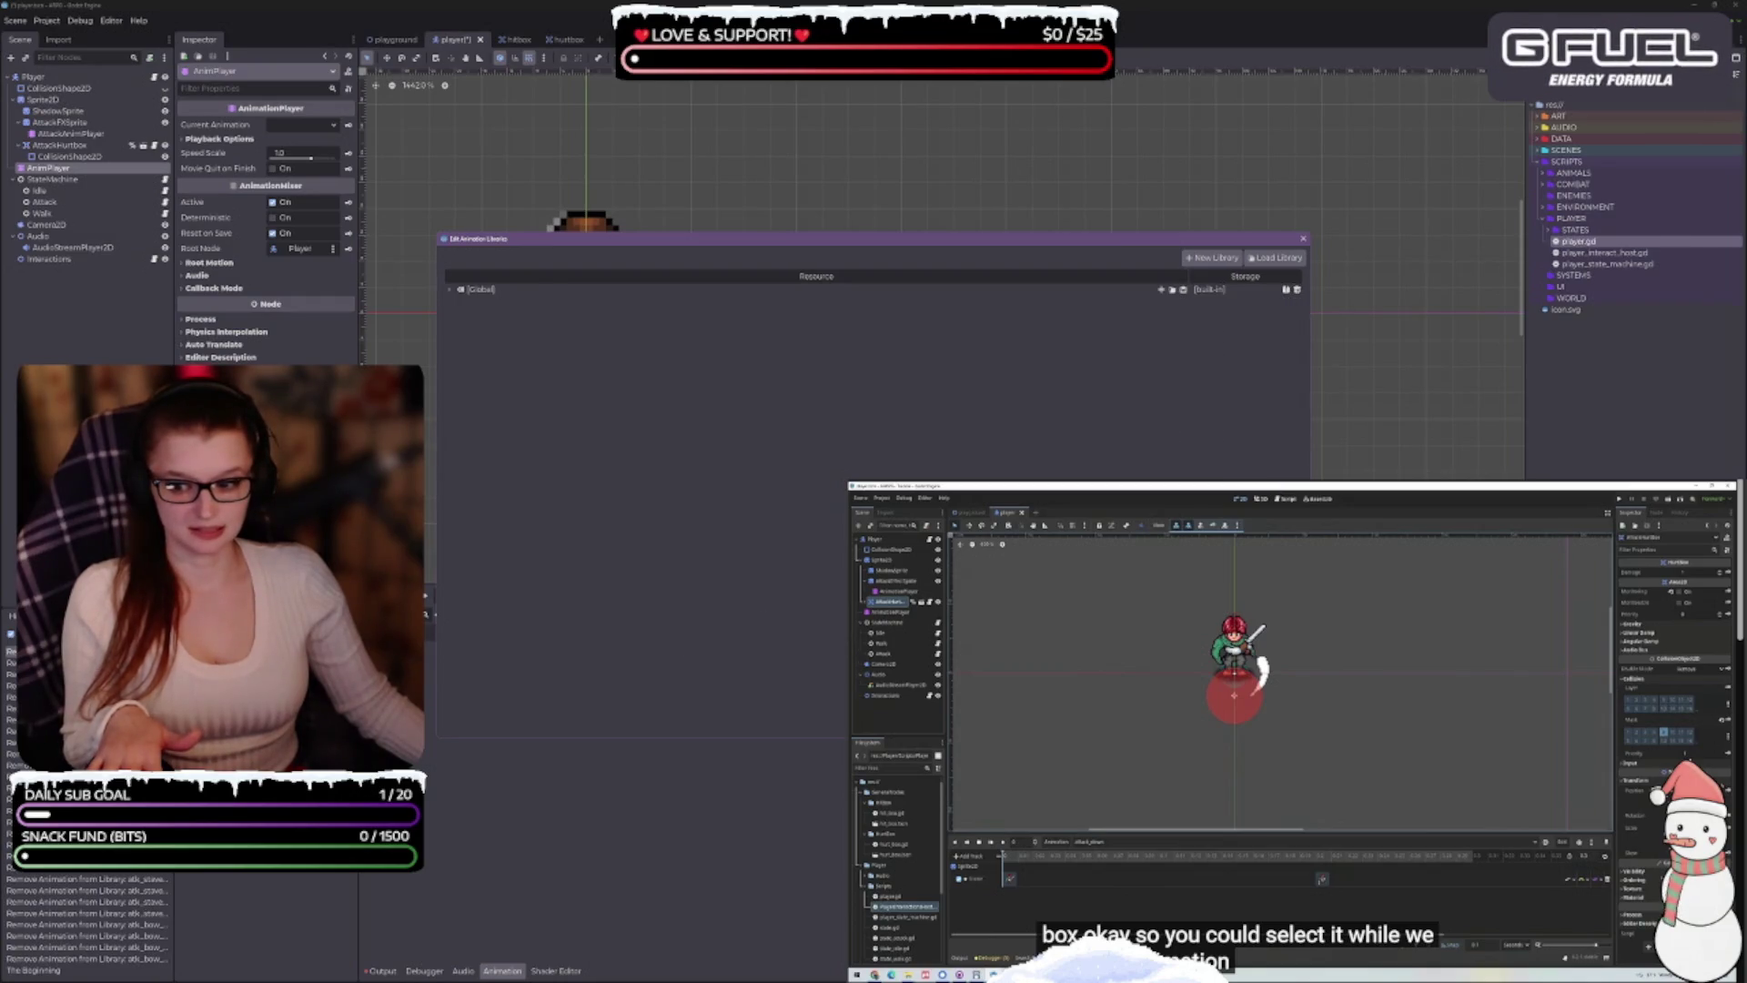
key(ctrl+s)
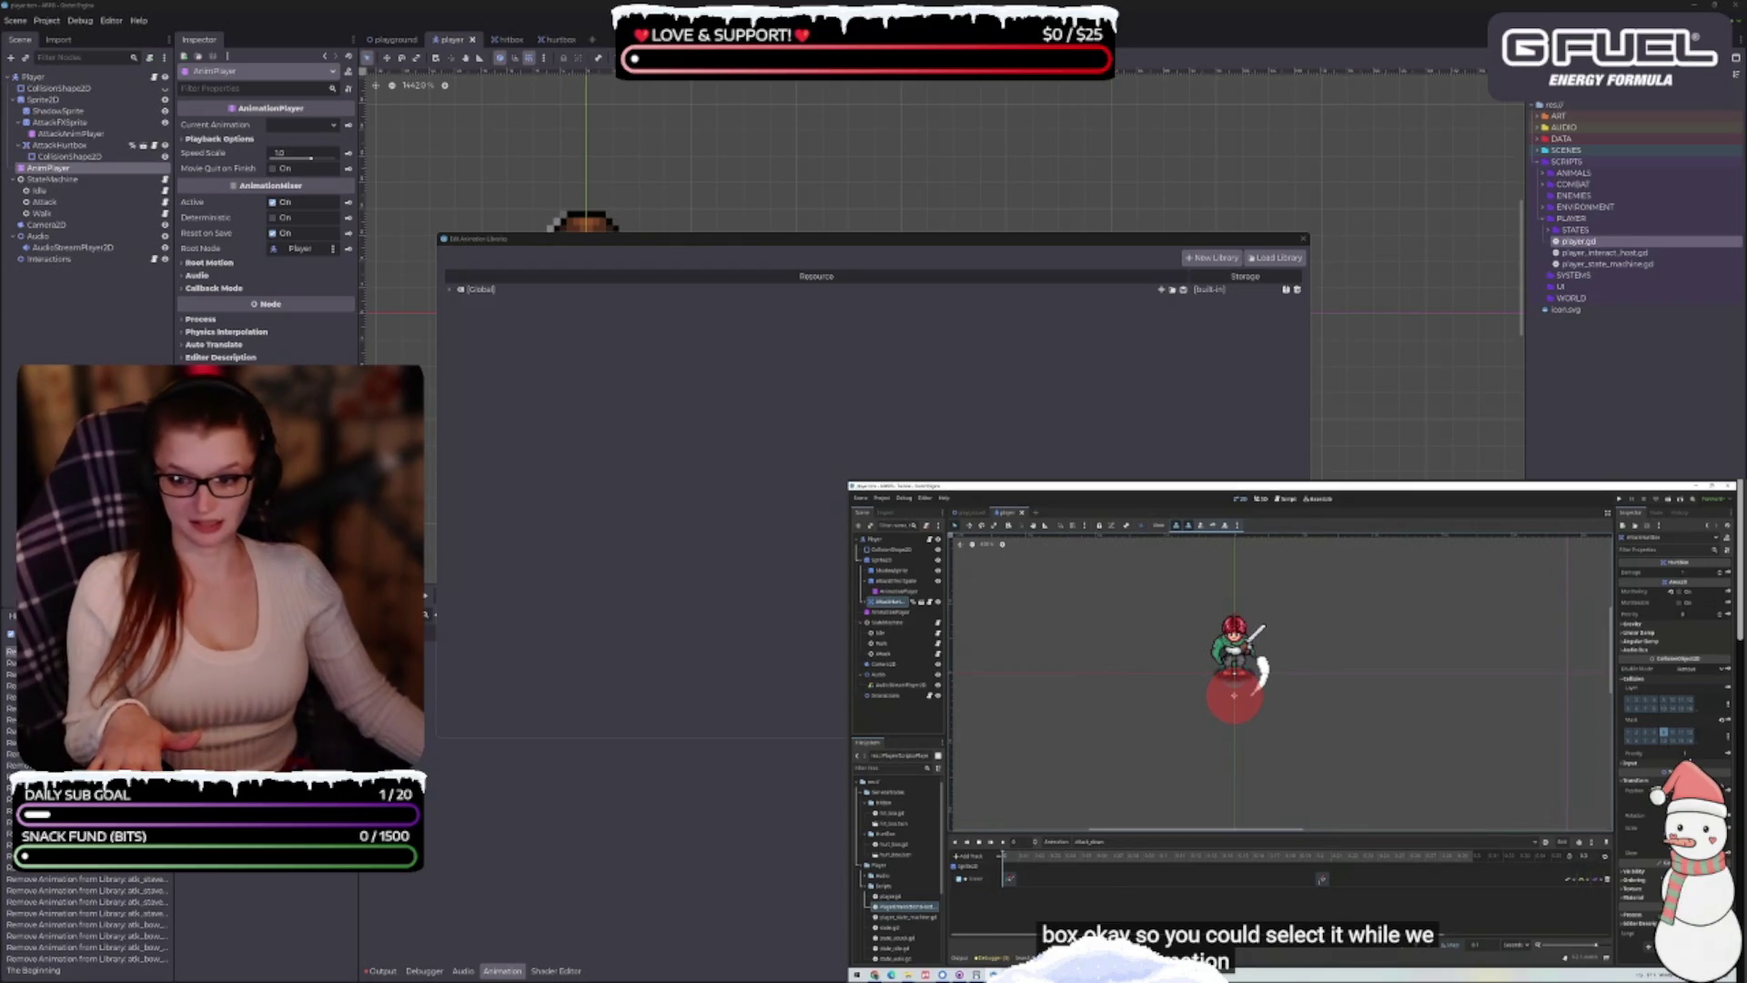